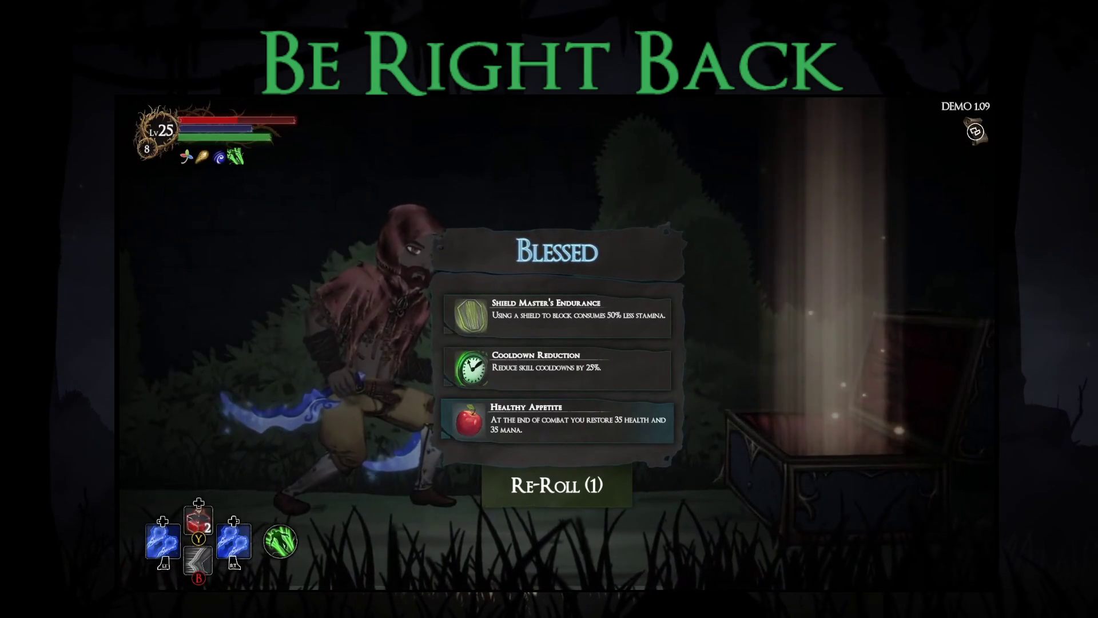
- Take the Cooldown Reduction blessing and travel on to the next forest area
key(Up)
key(Return)
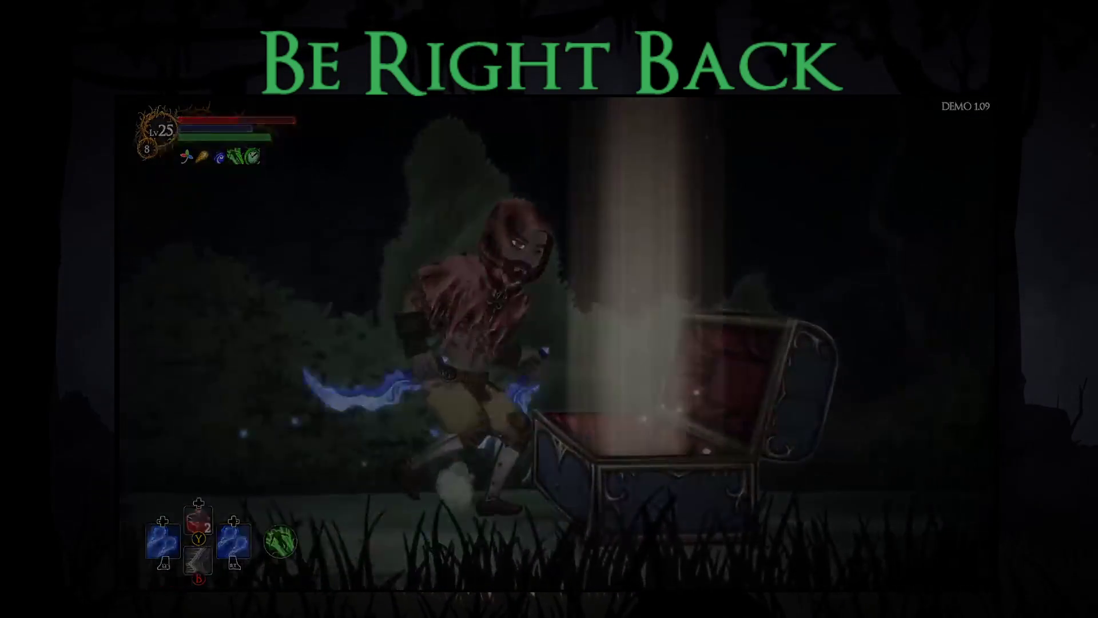
key(Return)
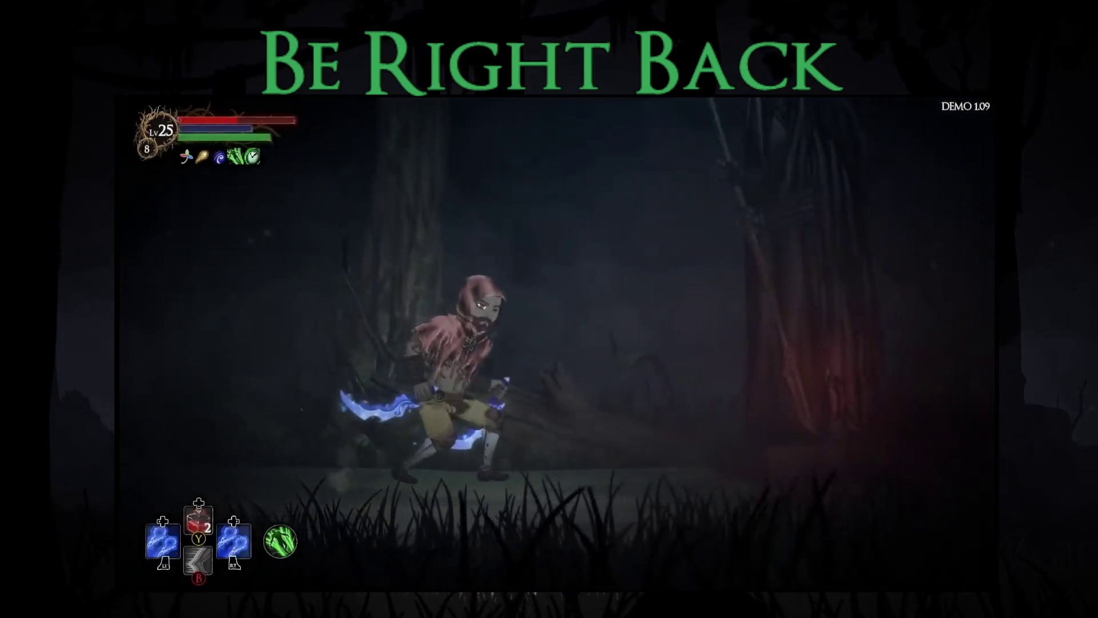
- Pray at the shrine statue to receive the Bonus Health blessing
key(Up)
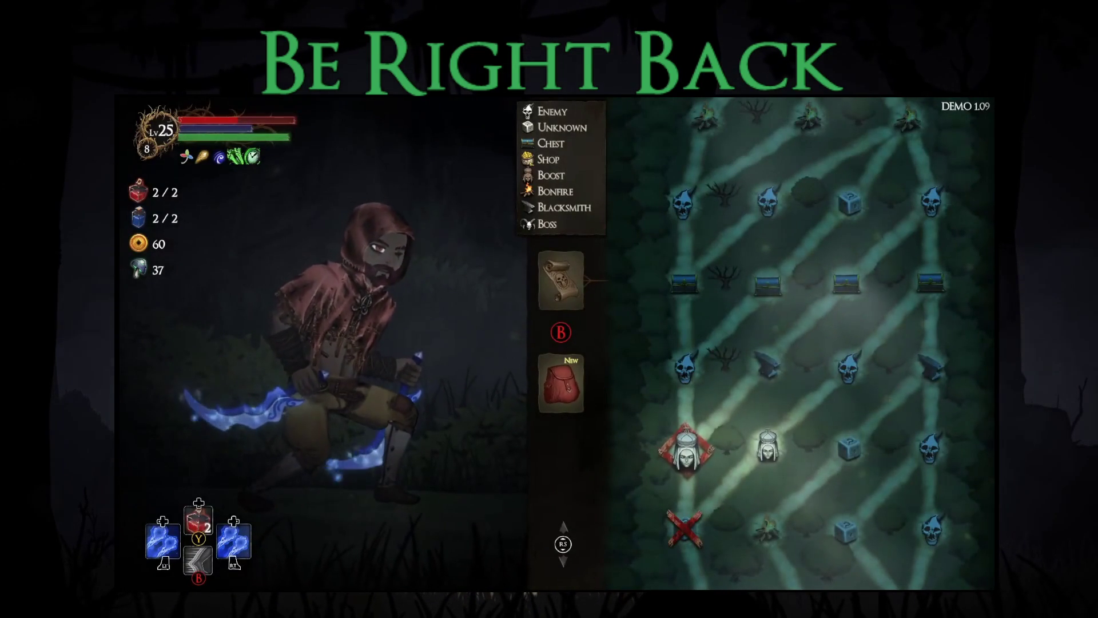
key(Return)
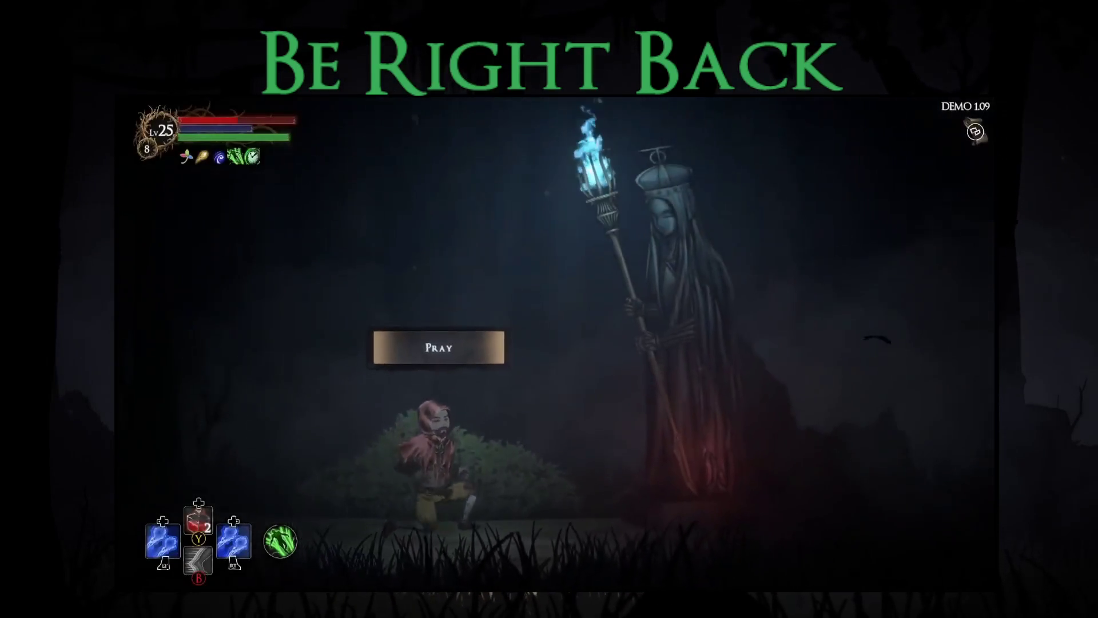
key(Up)
key(Return)
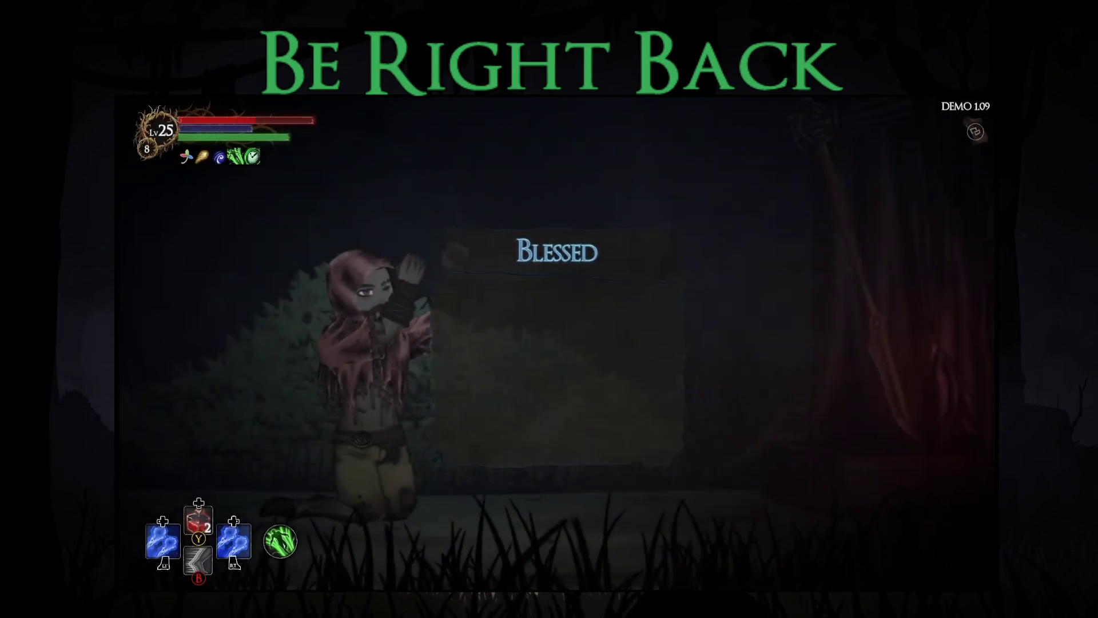
- Travel to the blacksmith node on the map and open its upgrade menu
key(Right)
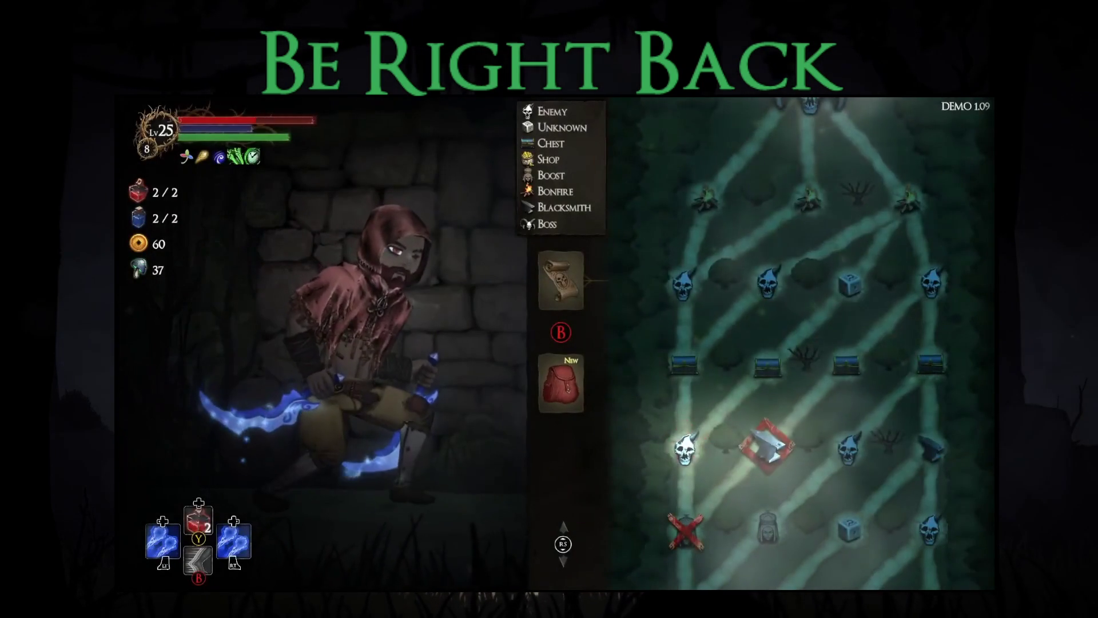
key(Return)
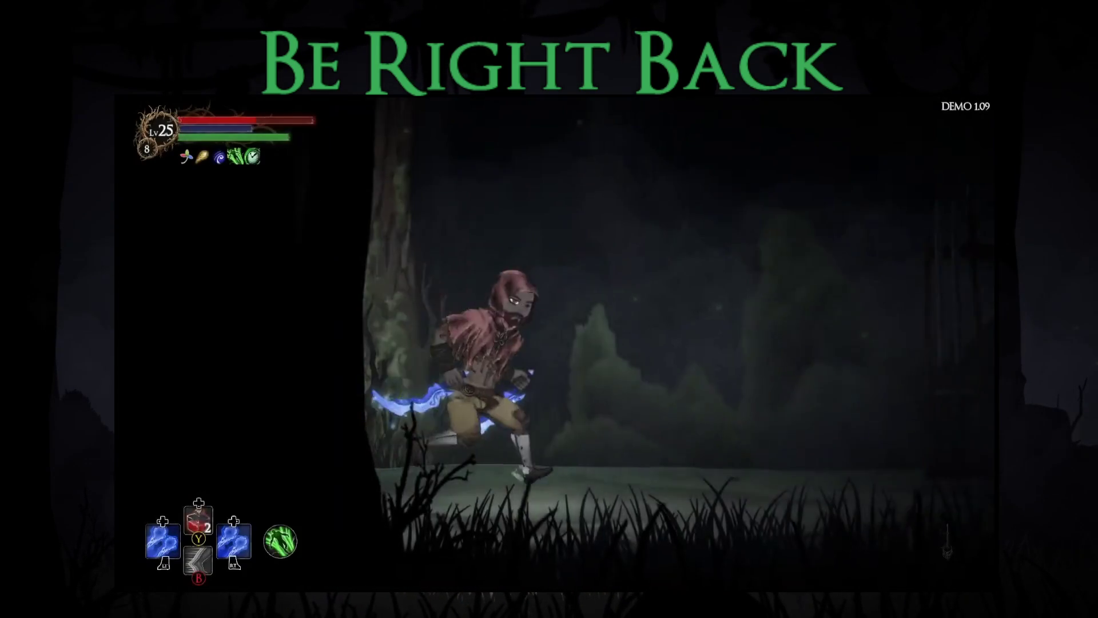
key(Return)
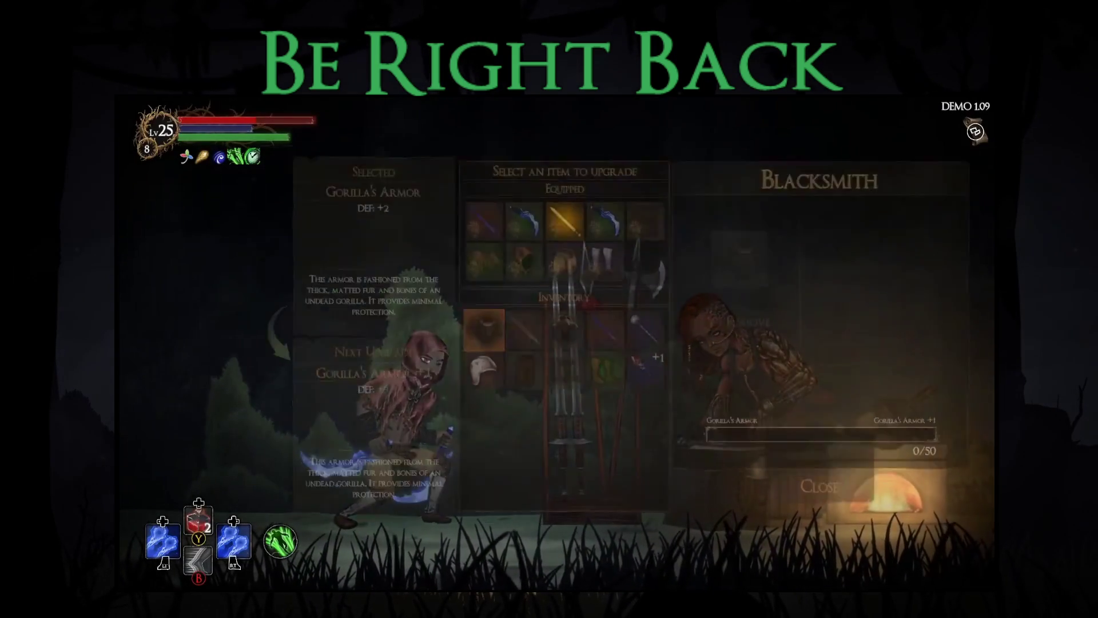
- Choose the Water Dagger to upgrade and smelt the first inventory items, raising it to +2
key(Up)
key(Up)
key(Right)
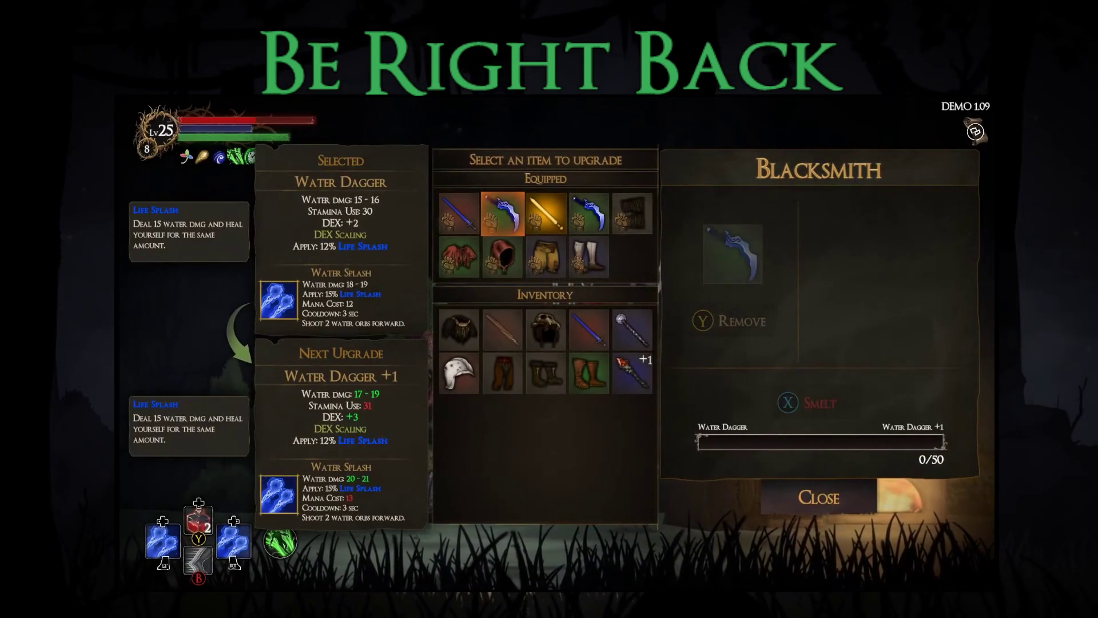
key(Return)
key(Return)
key(Right)
key(Return)
key(Right)
key(Return)
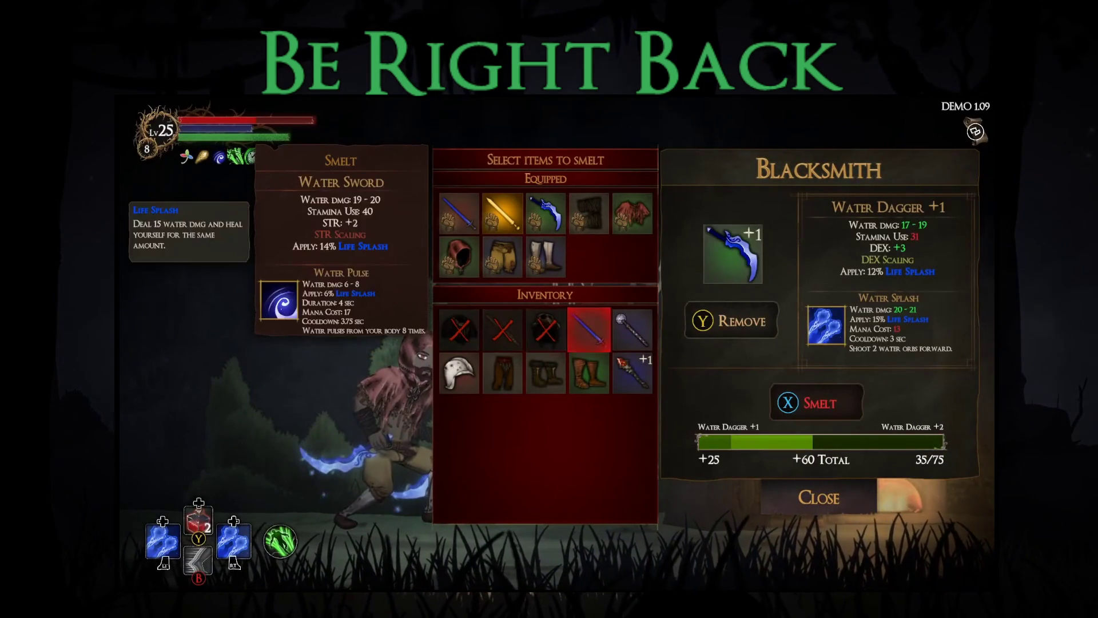
key(Right)
key(Right)
key(Return)
key(Down)
- Smelt the Fire Wand, boots and pants to reach +3, then leave the item list
key(Return)
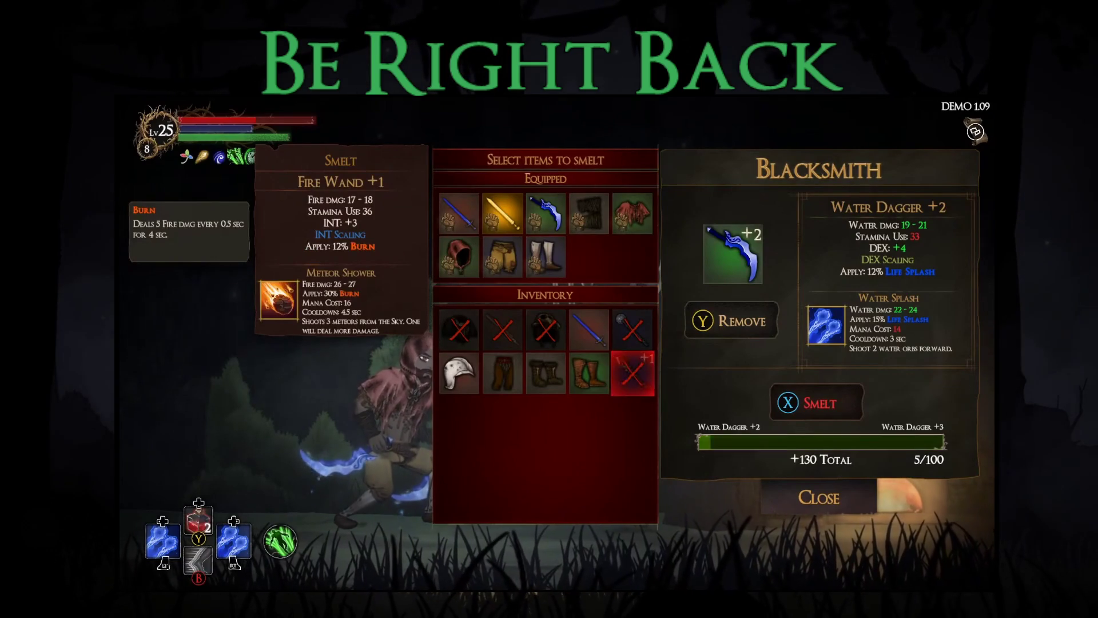
key(Left)
key(Return)
key(Left)
key(Return)
key(Left)
key(Return)
key(Left)
key(Return)
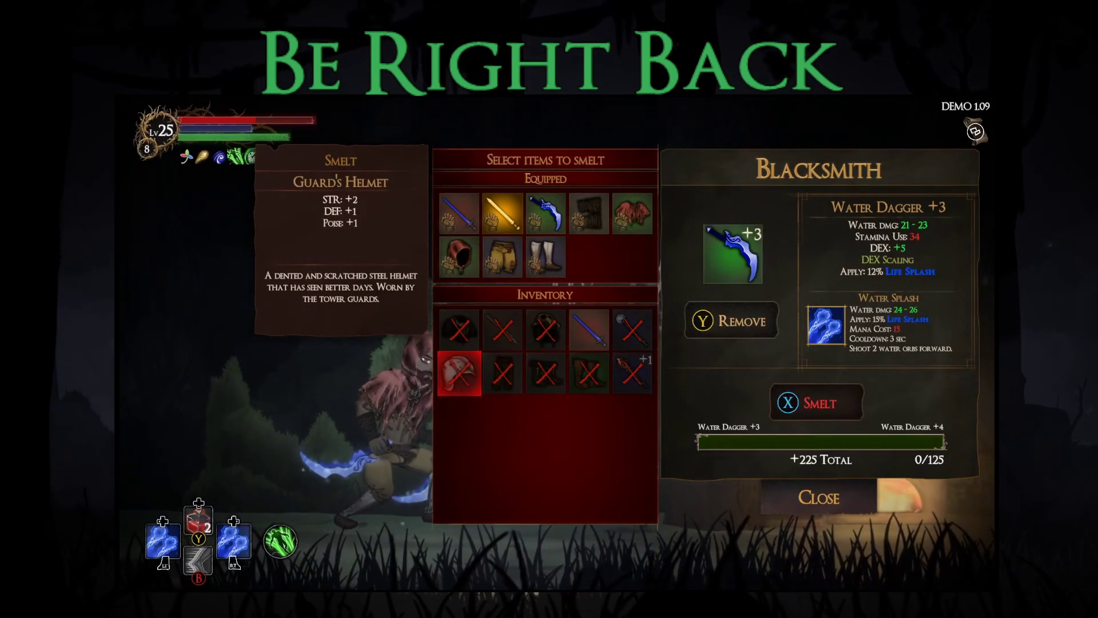
key(Right)
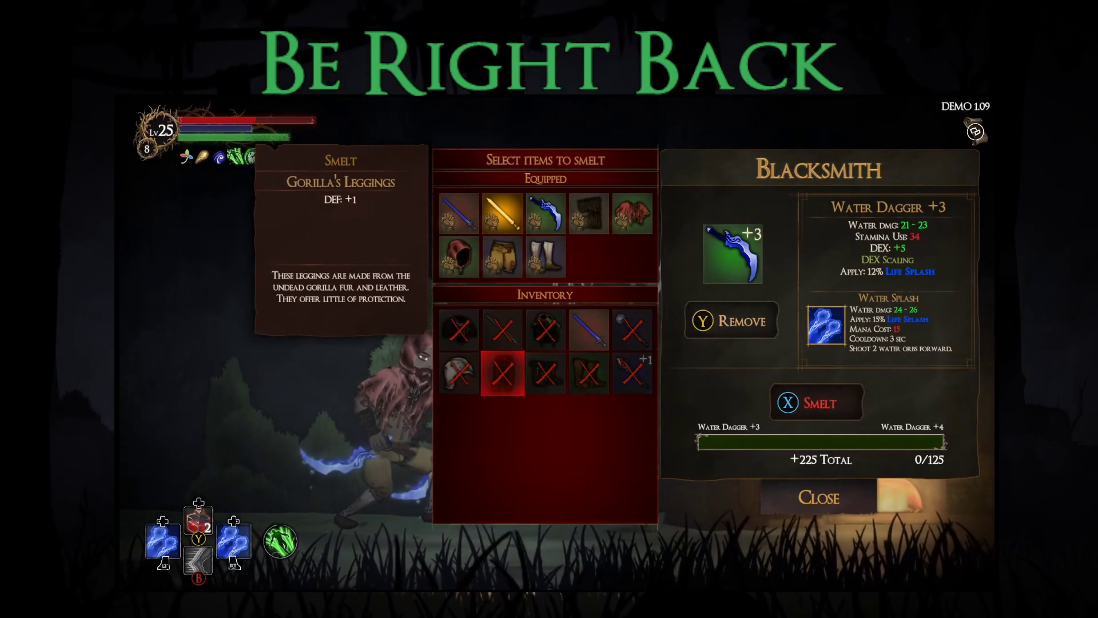
key(Down)
key(Down)
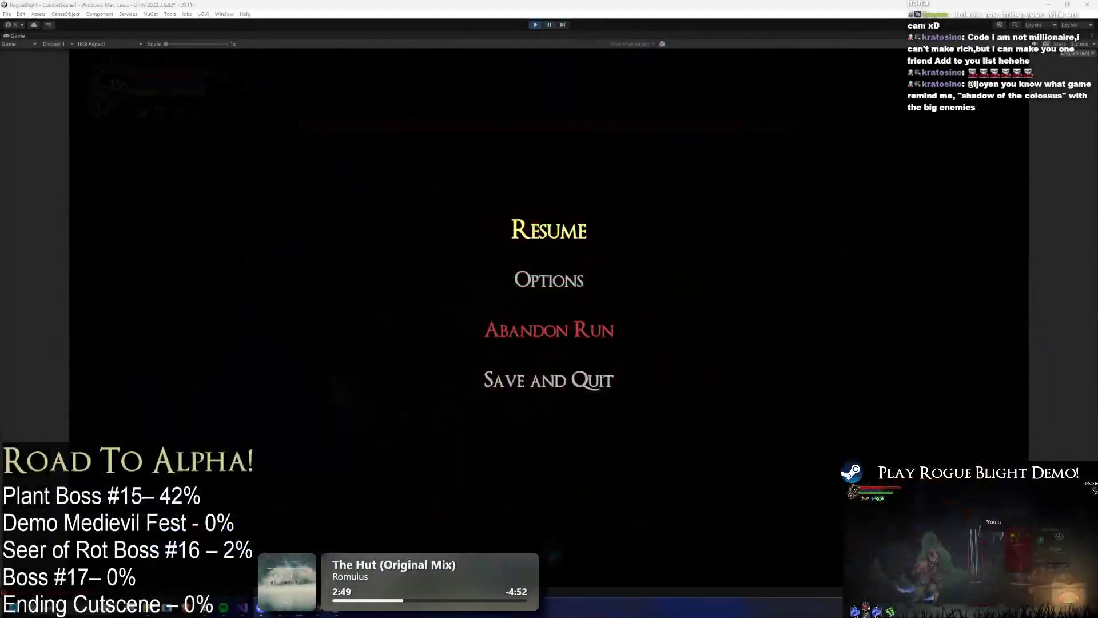
- Resume the boss fight, close in on the plant boss and land several slashes
click(559, 232)
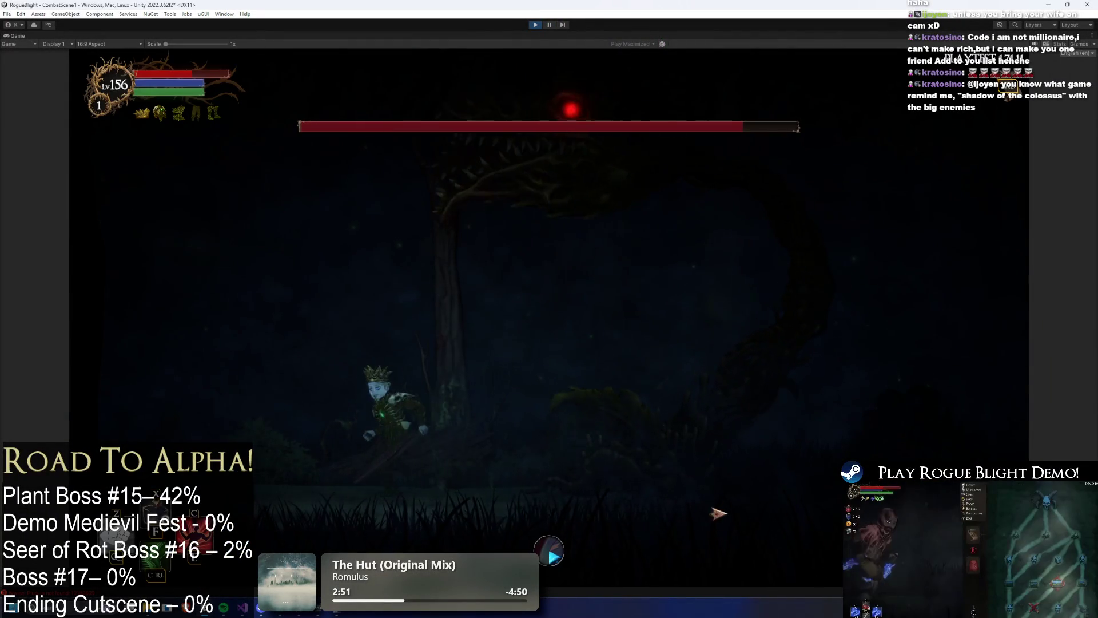
key(d)
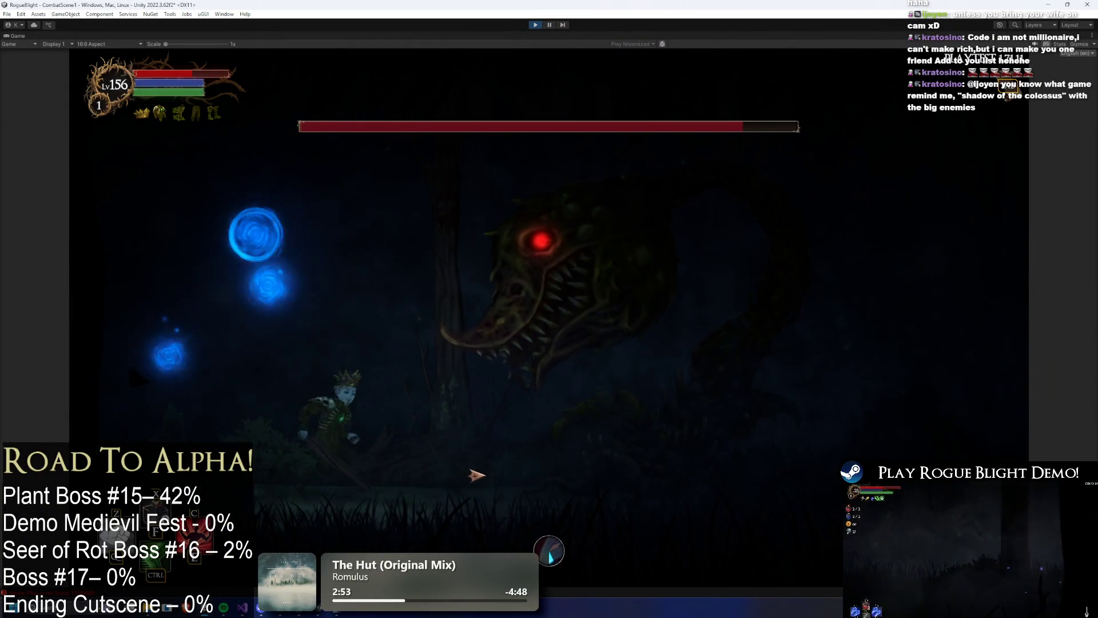
key(d)
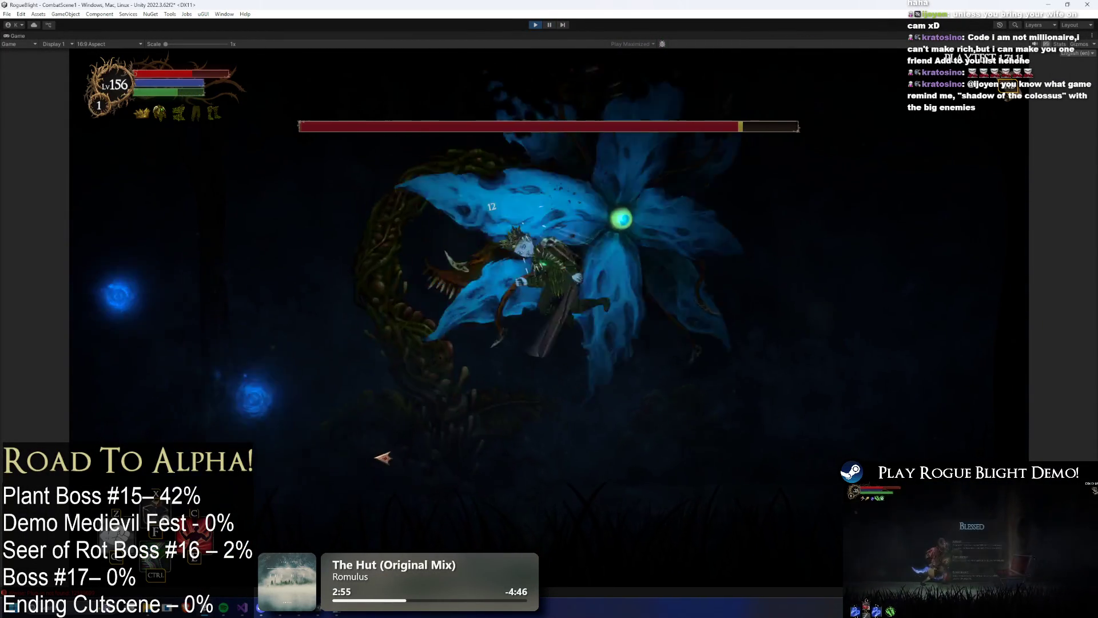
key(d)
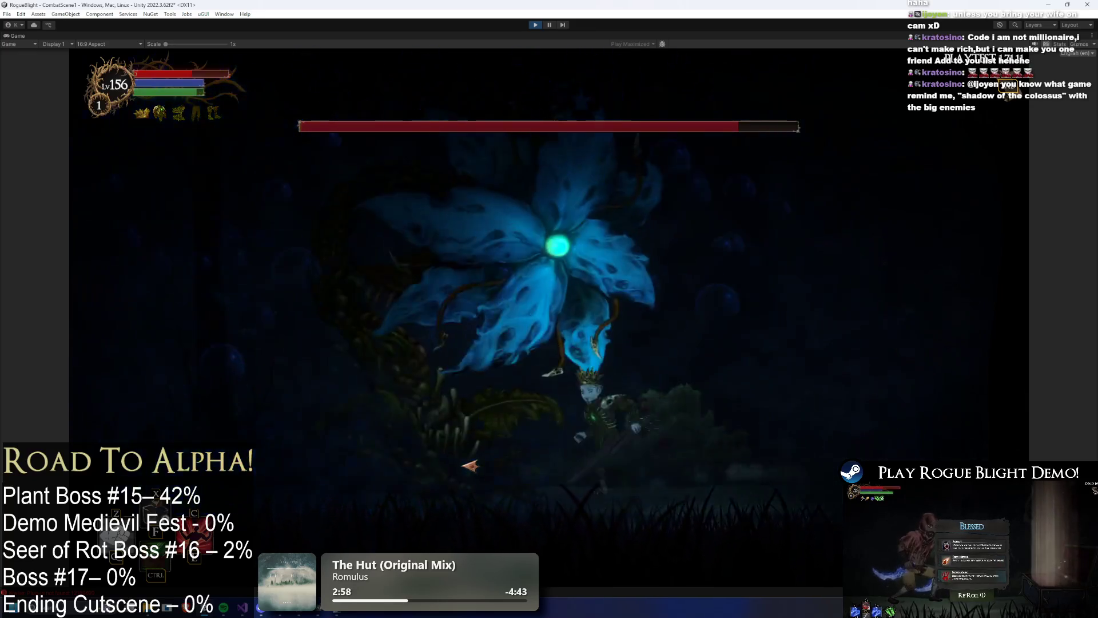
click(467, 465)
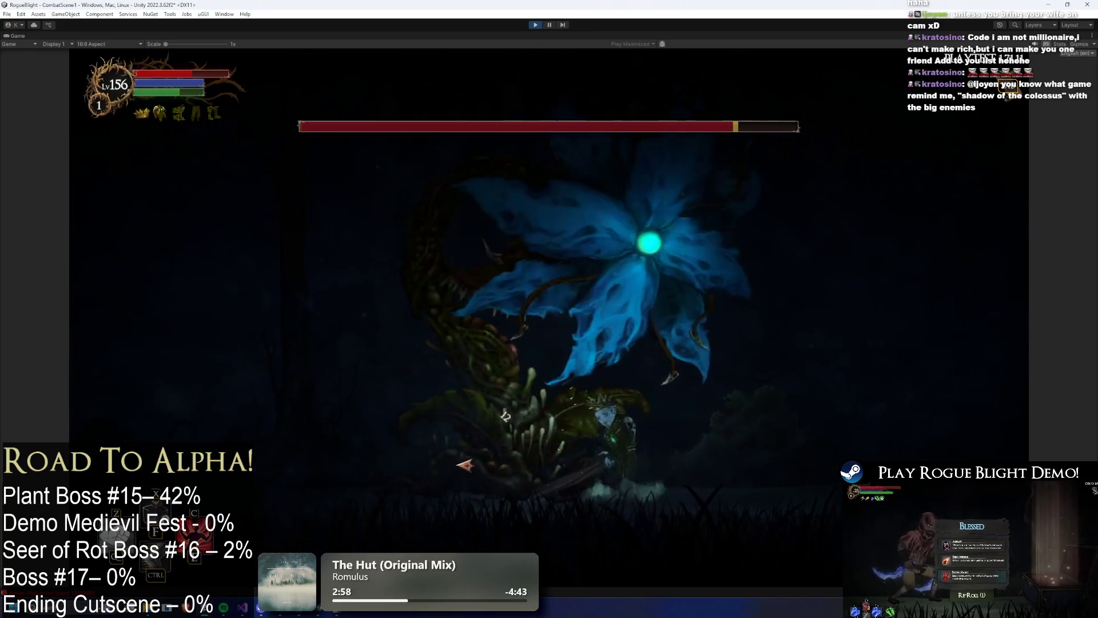
key(a)
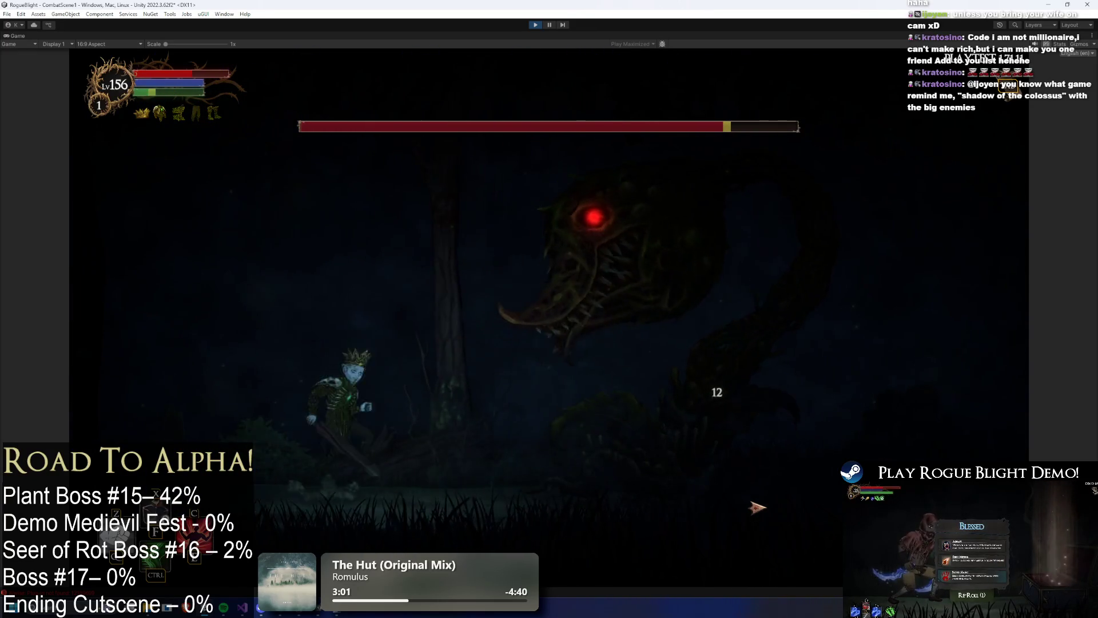
key(space)
click(757, 507)
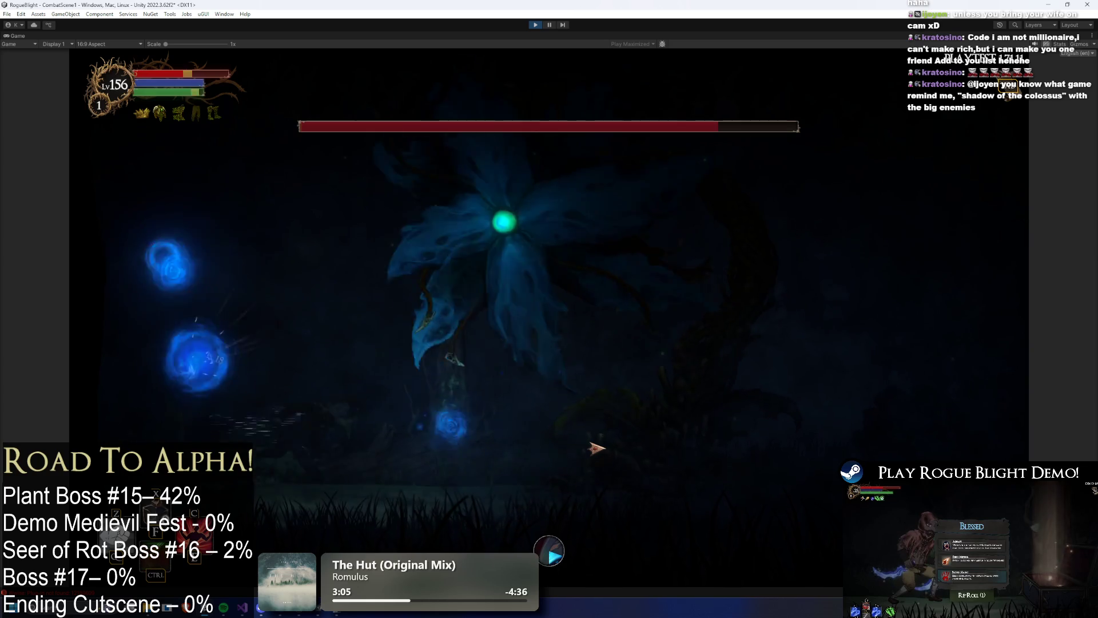
click(597, 446)
key(a)
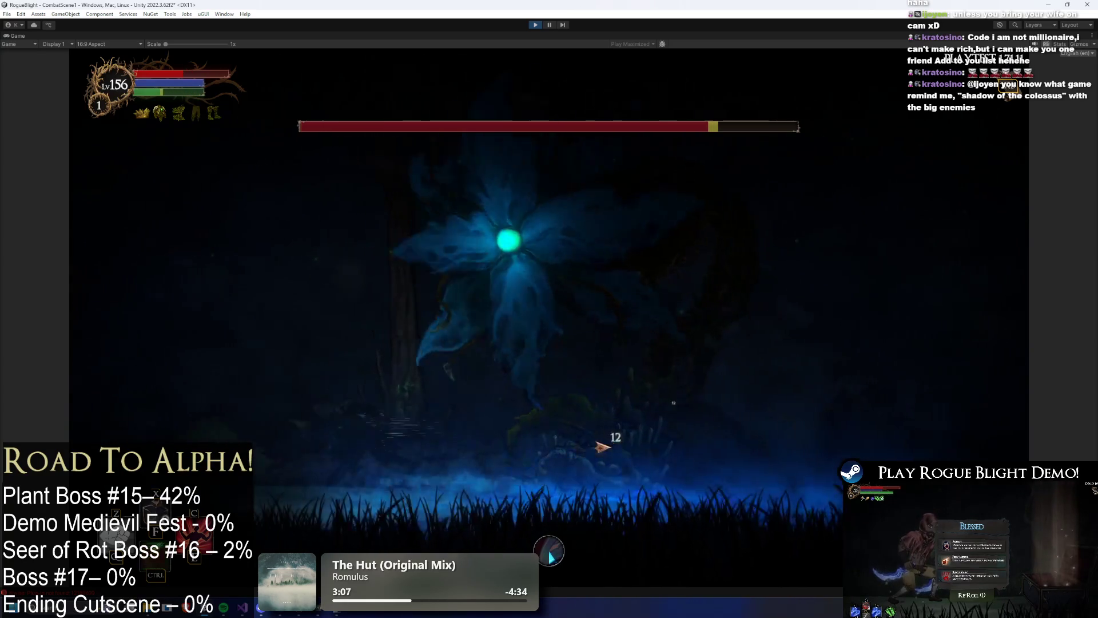
key(d)
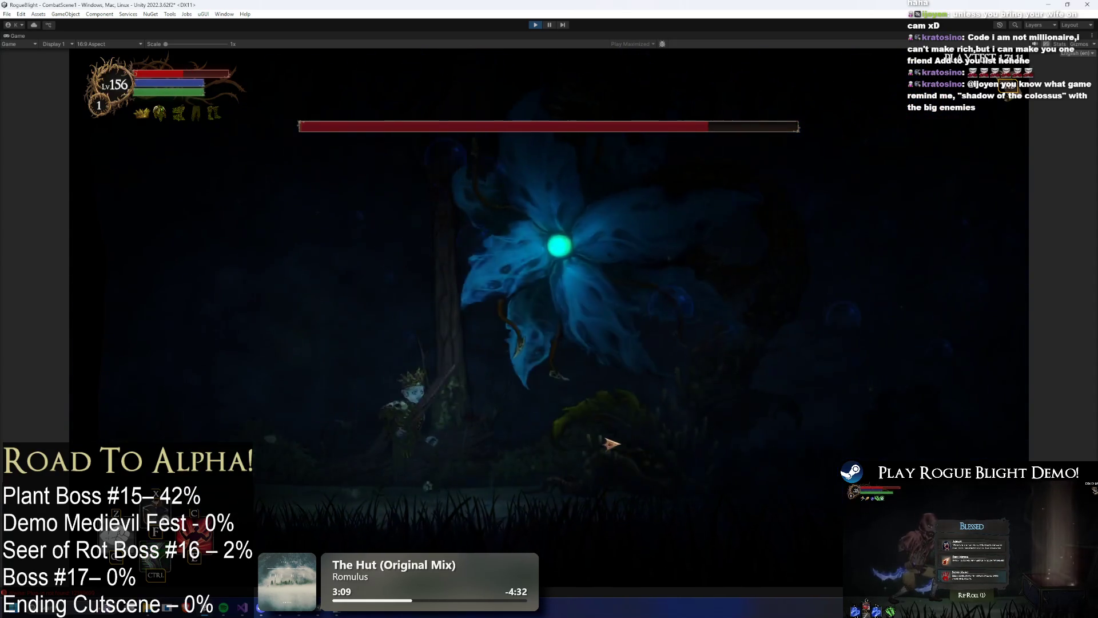
click(610, 455)
- Dodge the blue orbs across the arena, then slash the emerging plant boss repeatedly
key(a)
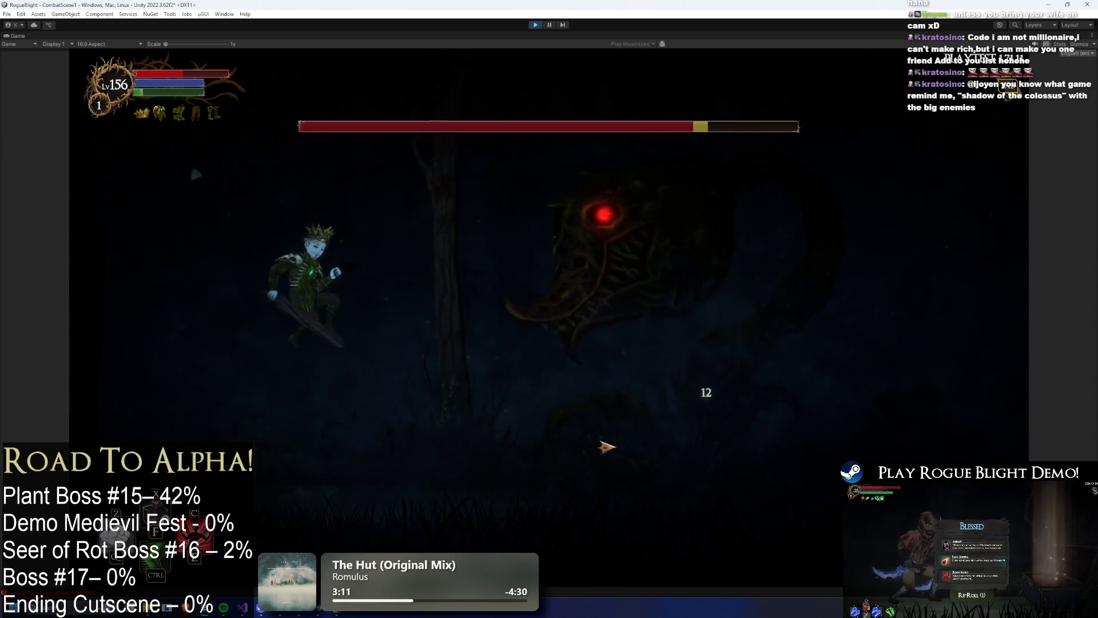
key(d)
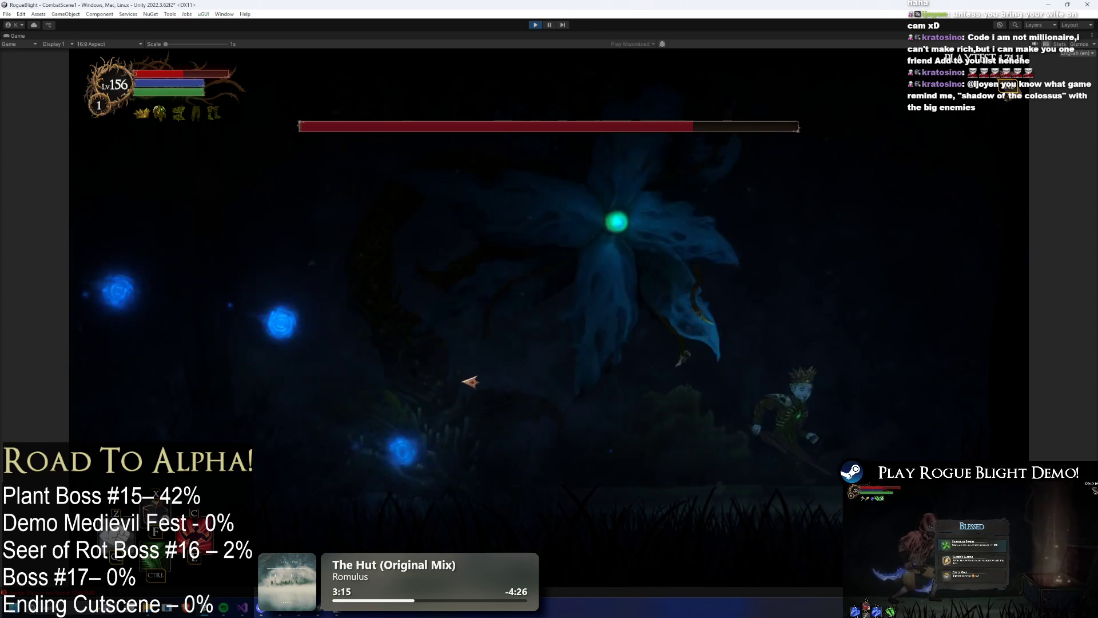
key(d)
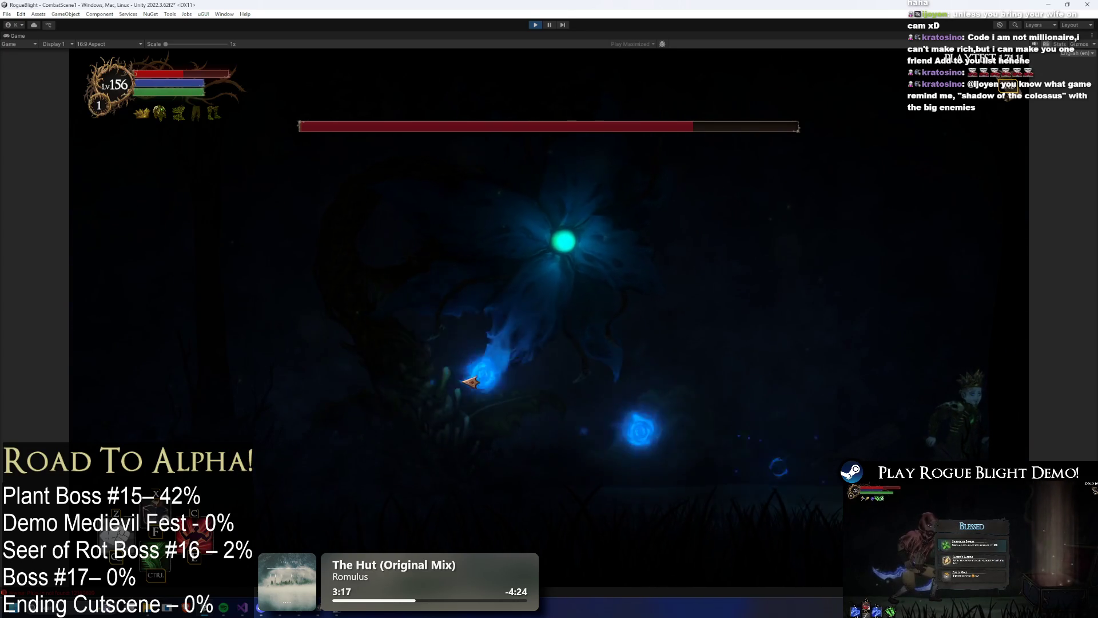
key(a)
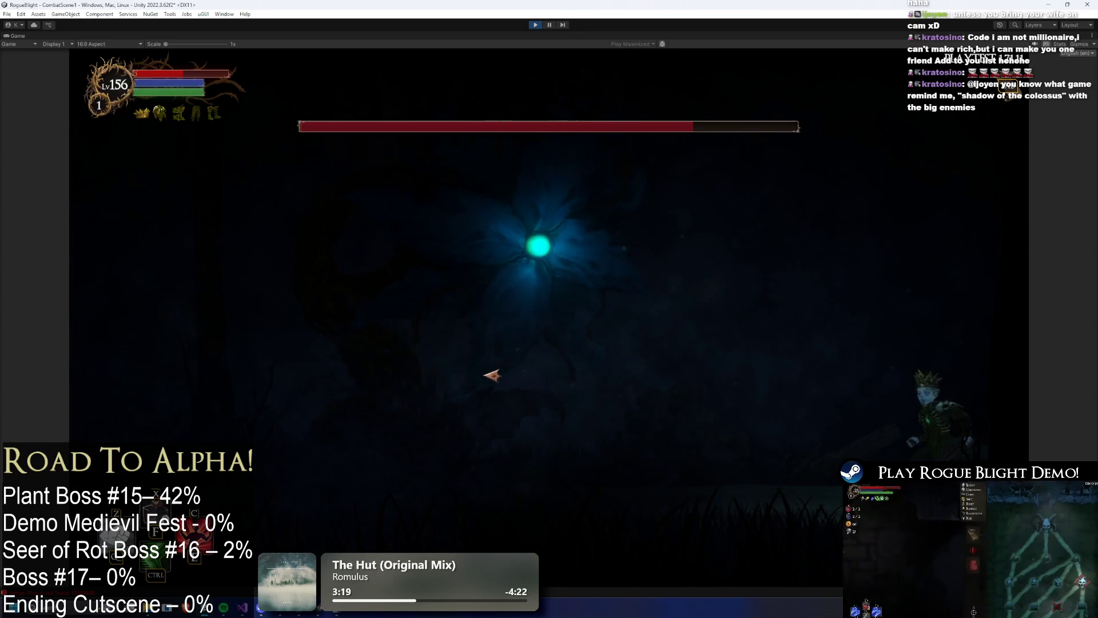
key(d)
key(a)
click(387, 392)
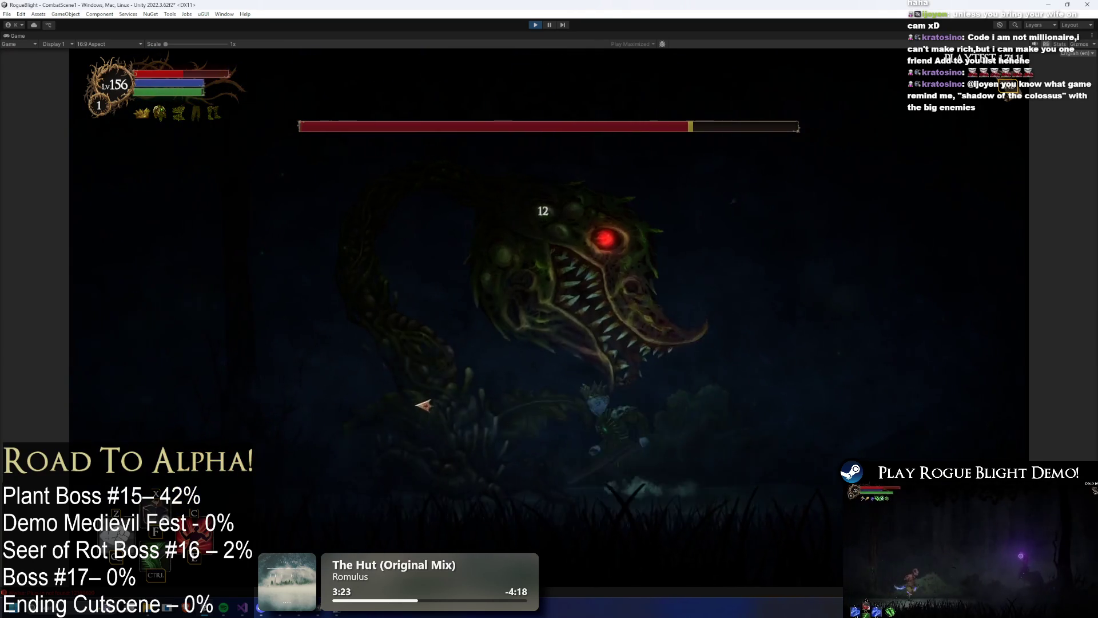
key(a)
click(657, 417)
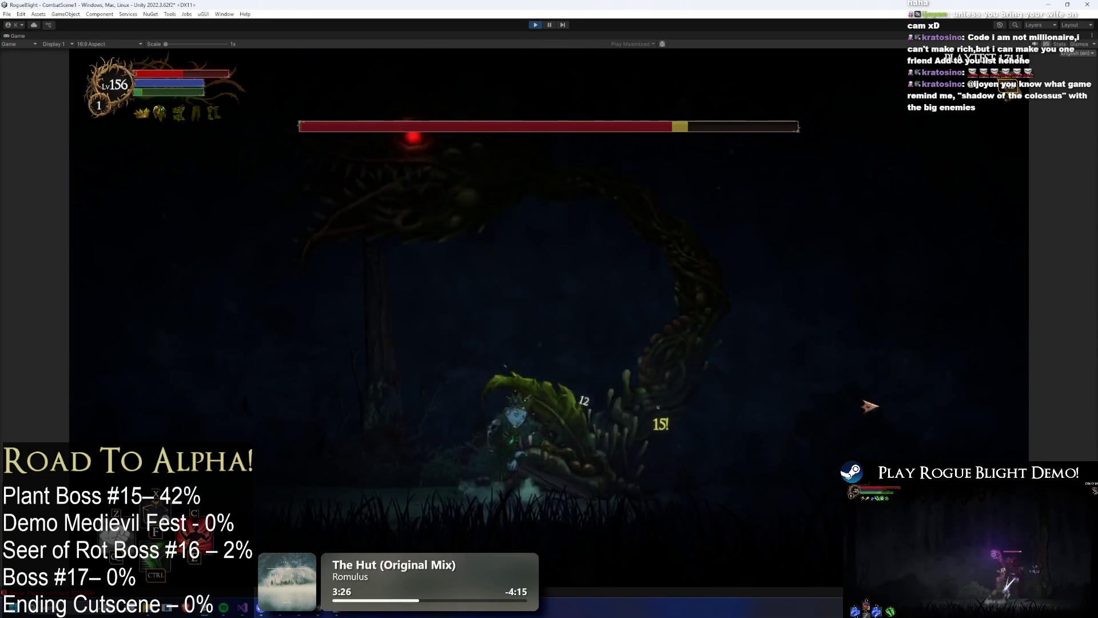
key(a)
key(space)
key(d)
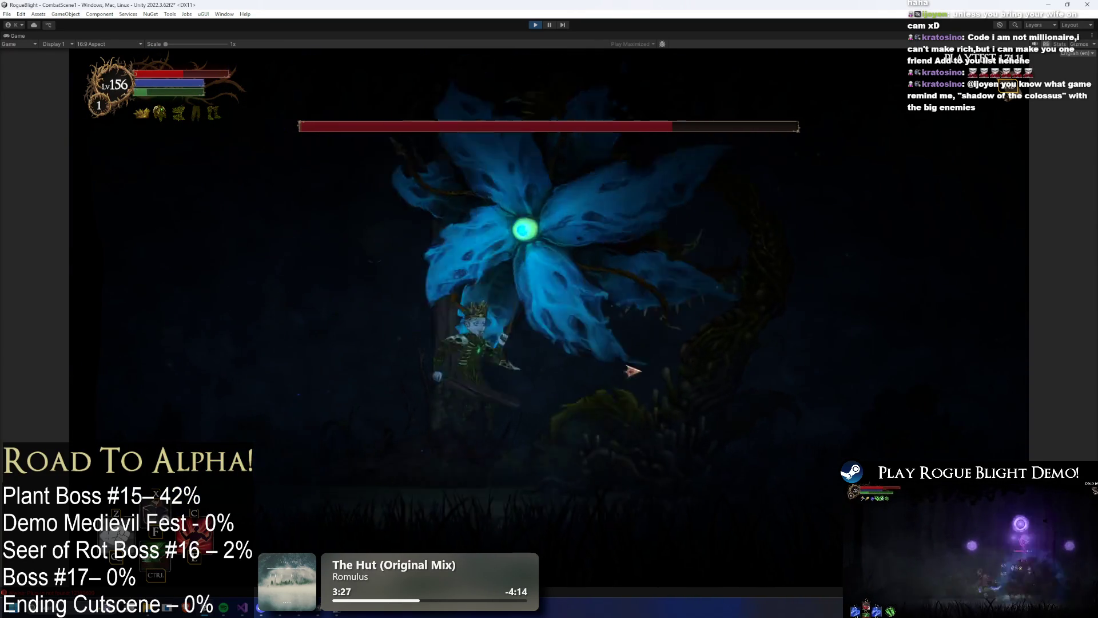
click(721, 240)
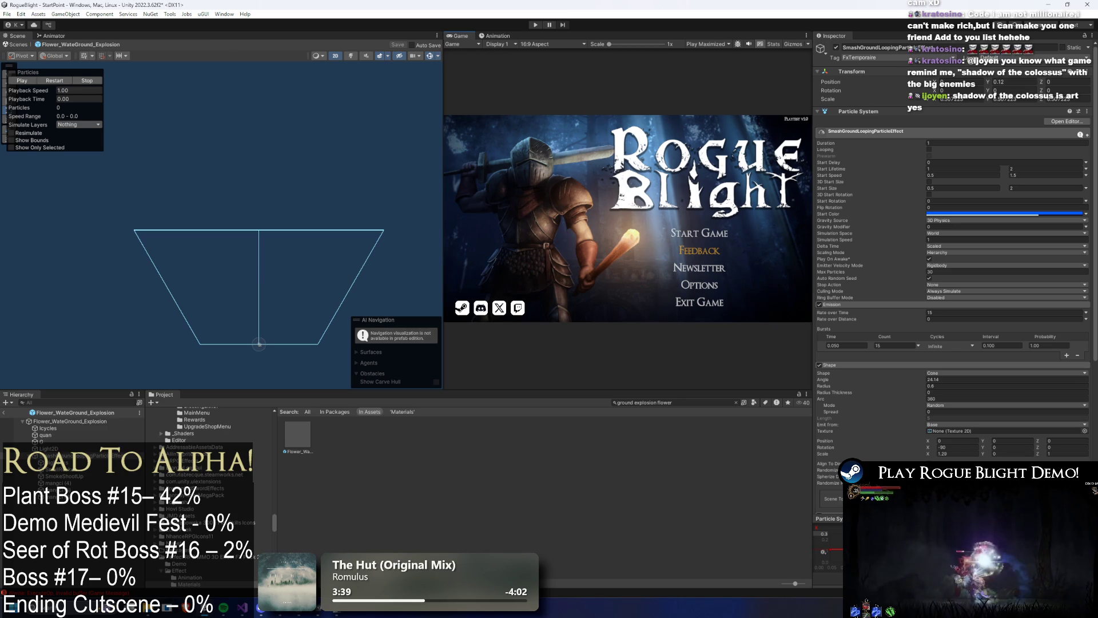
- Leave the boss test run and switch to the Steam Rogue Blight Playtest library page
key(alt+Tab)
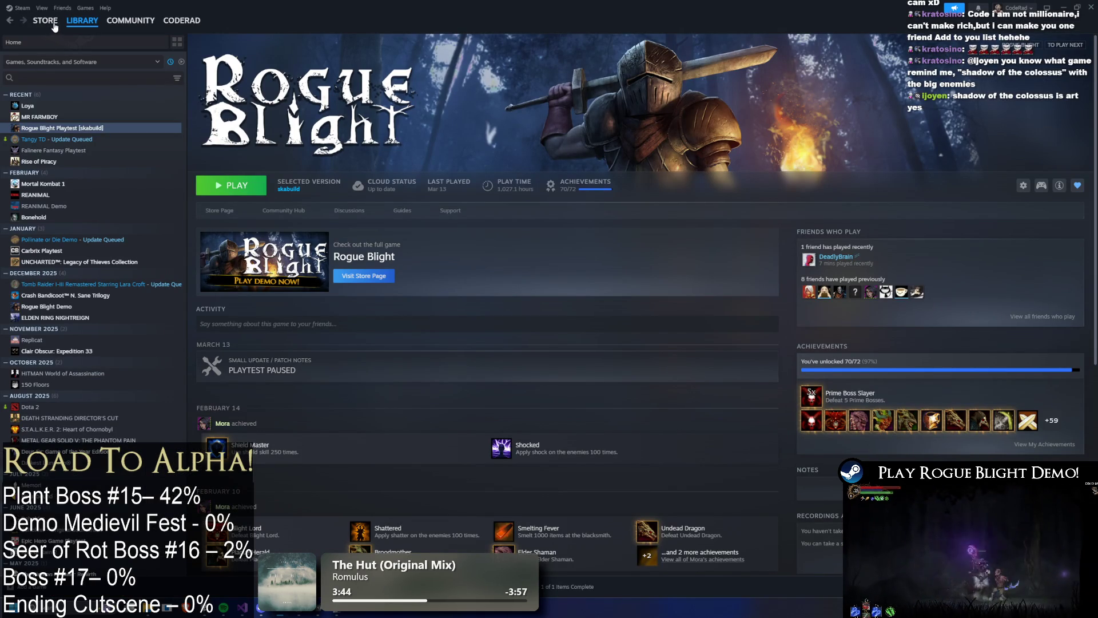
- Search the Steam store for 'shadow of col', then go back to the Unity editor
mouse_move(80, 27)
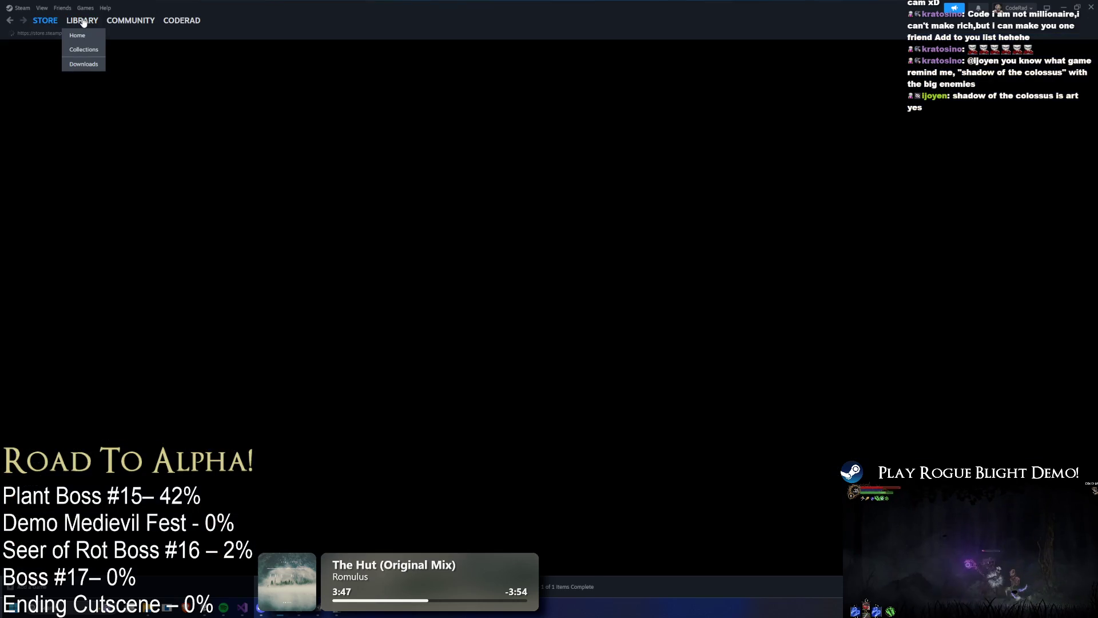
click(79, 27)
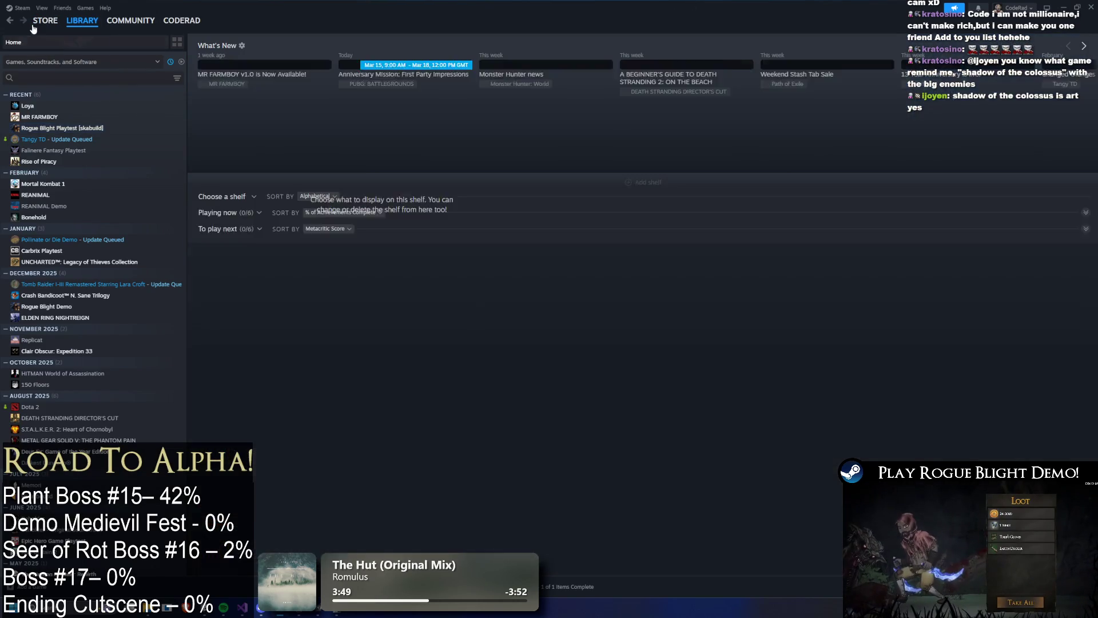
click(45, 20)
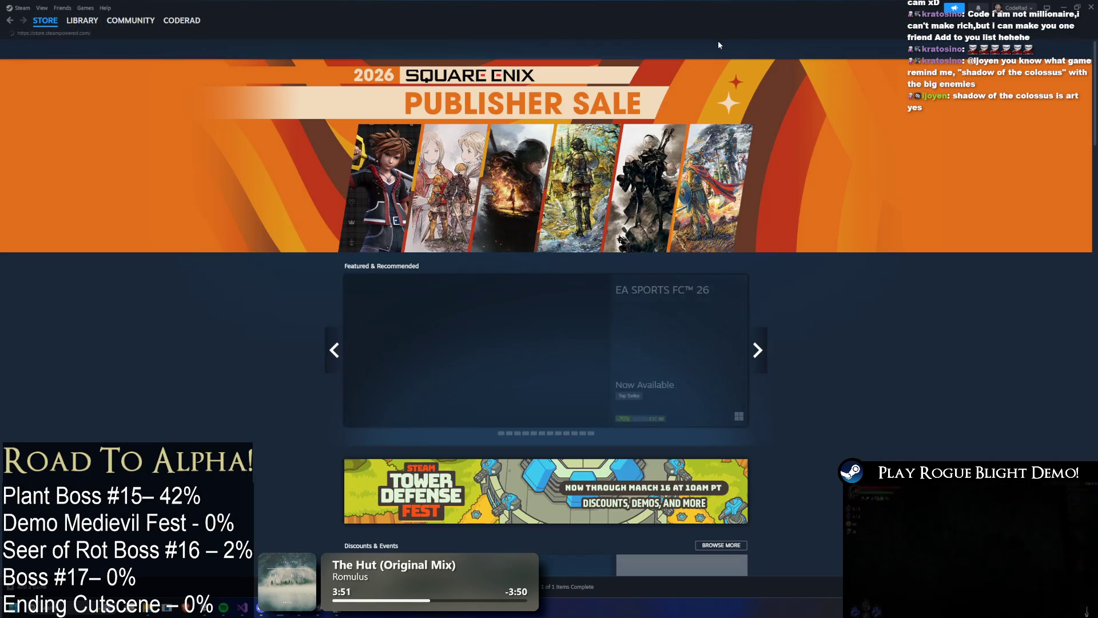
click(704, 49)
text(sha)
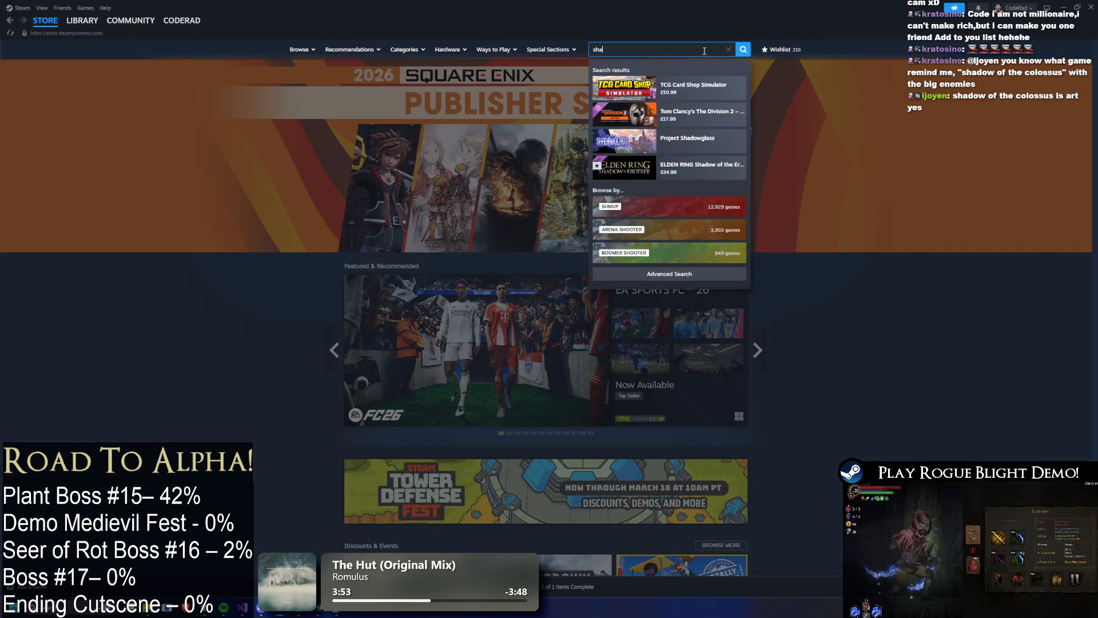
text(dow of col)
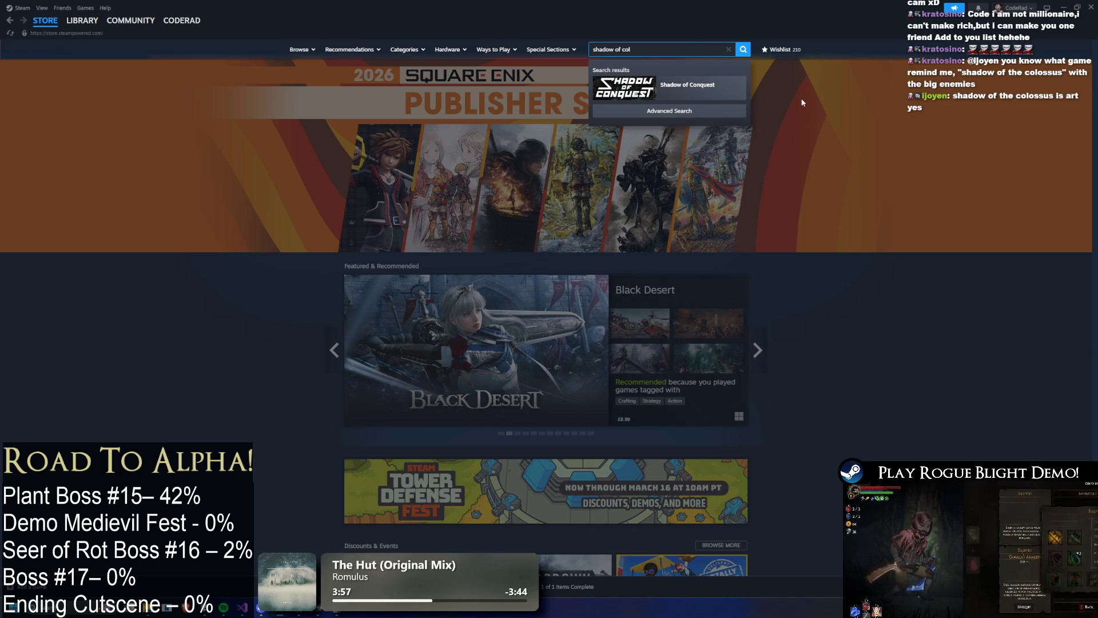
click(1090, 7)
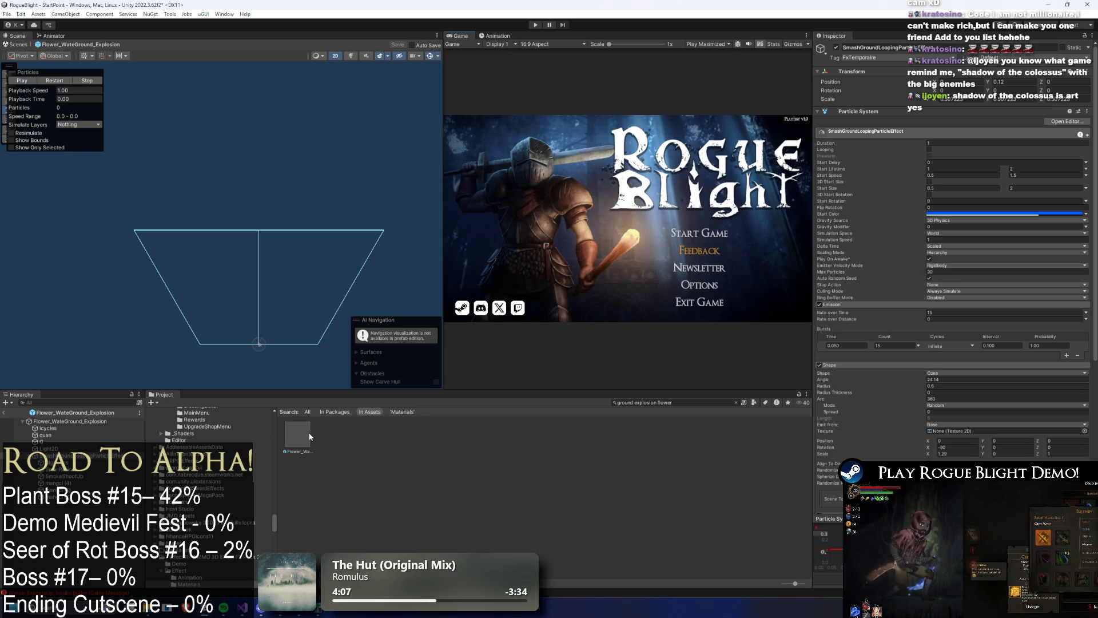
- Inspect the Mag SR - Magic Cast 1 state in the Actions sub-state machine and locate its clip
click(491, 36)
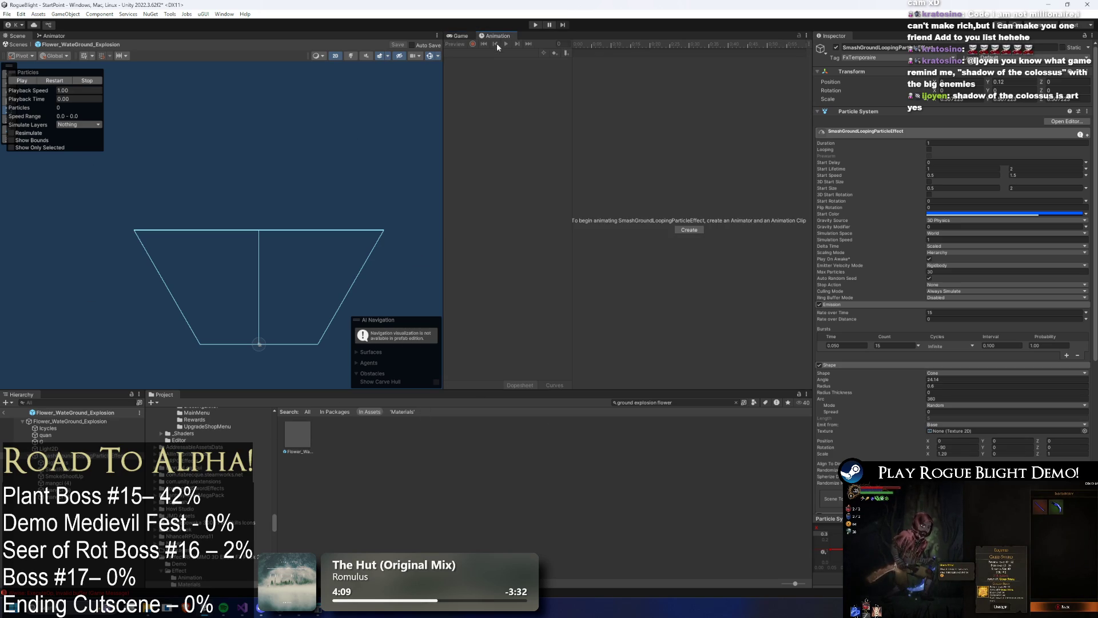
click(54, 36)
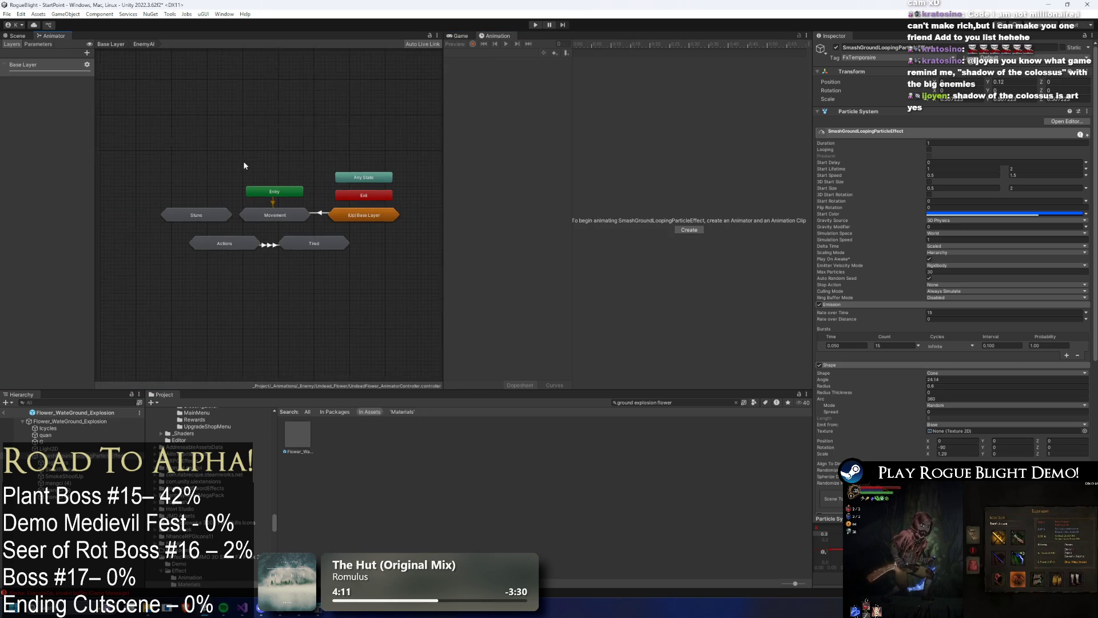
double_click(238, 247)
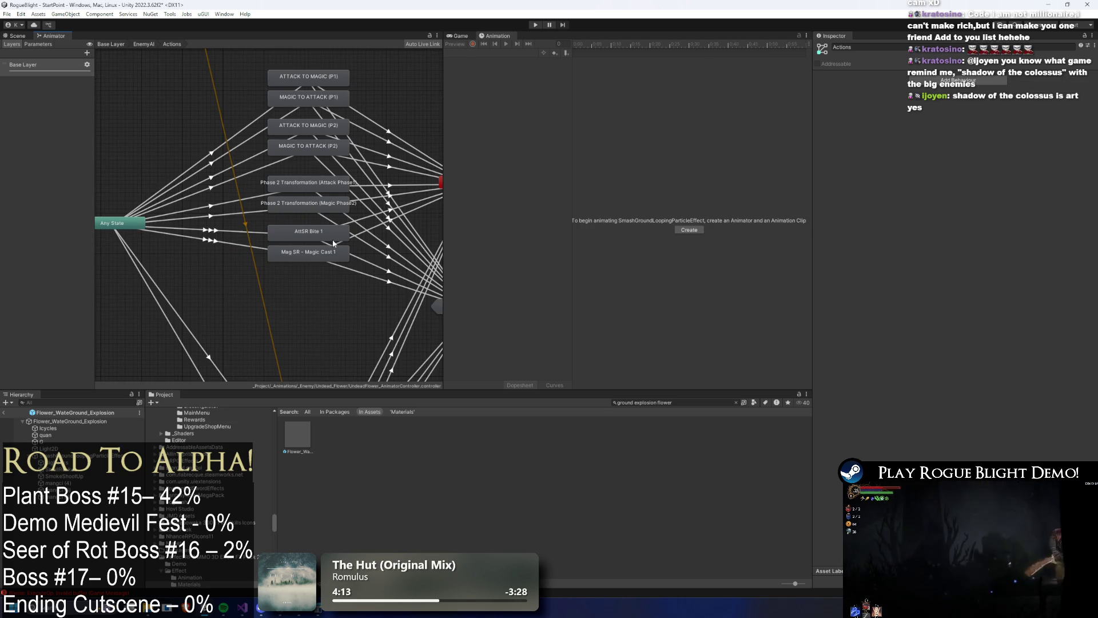
click(325, 257)
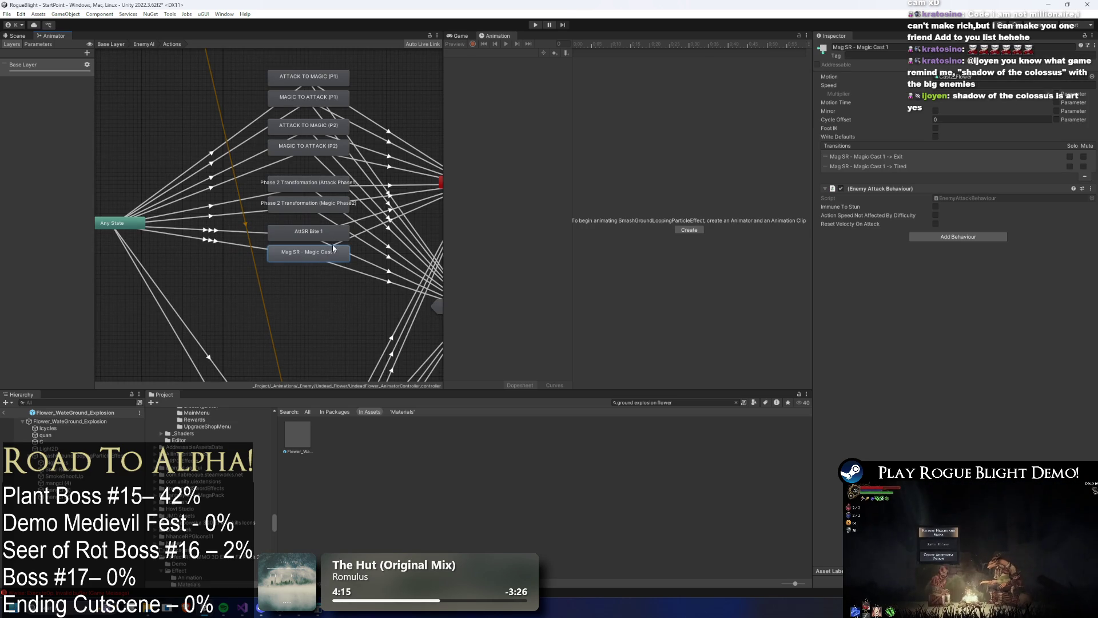
click(991, 79)
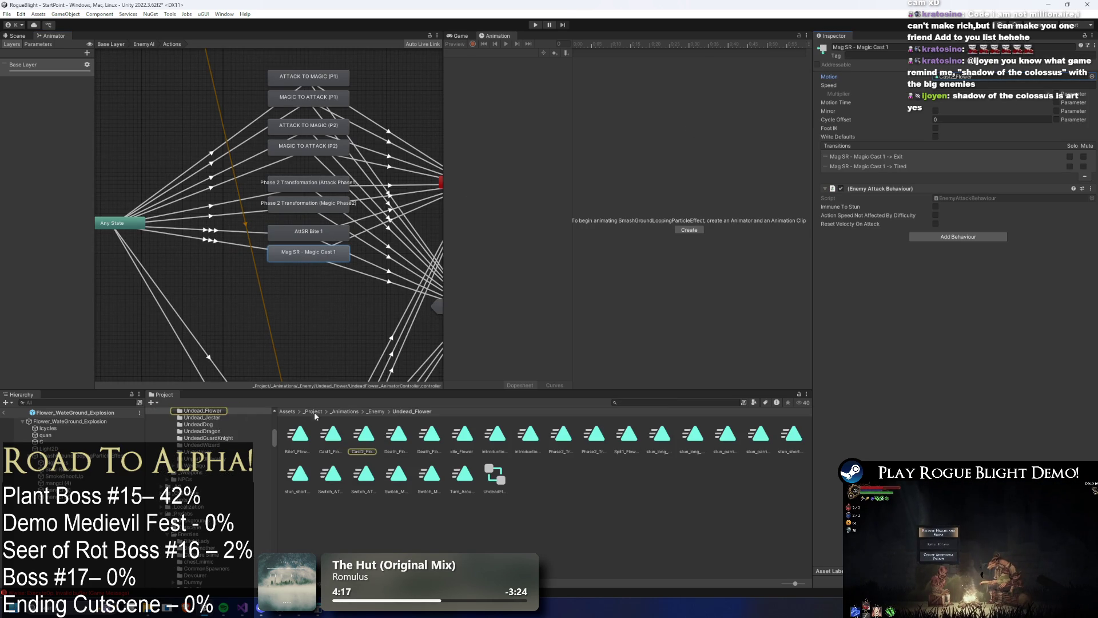
- Select the Flower_WaterGround_Explosion in the Scene and search the project for 'tlower prefab'
click(67, 421)
scroll(890, 400, down, 5)
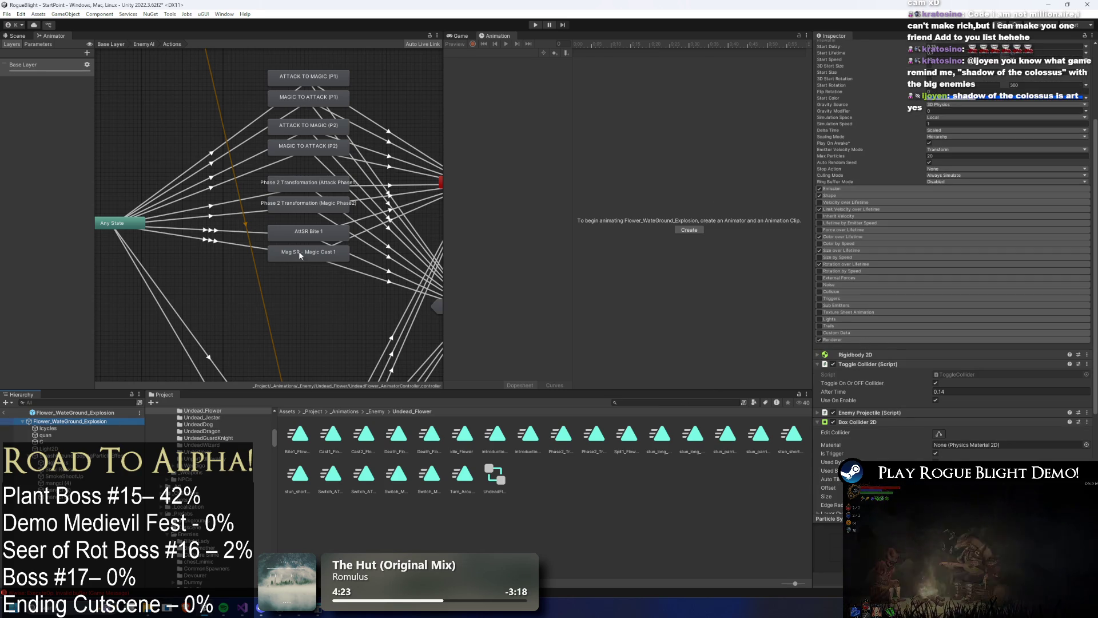
key(ctrl+1)
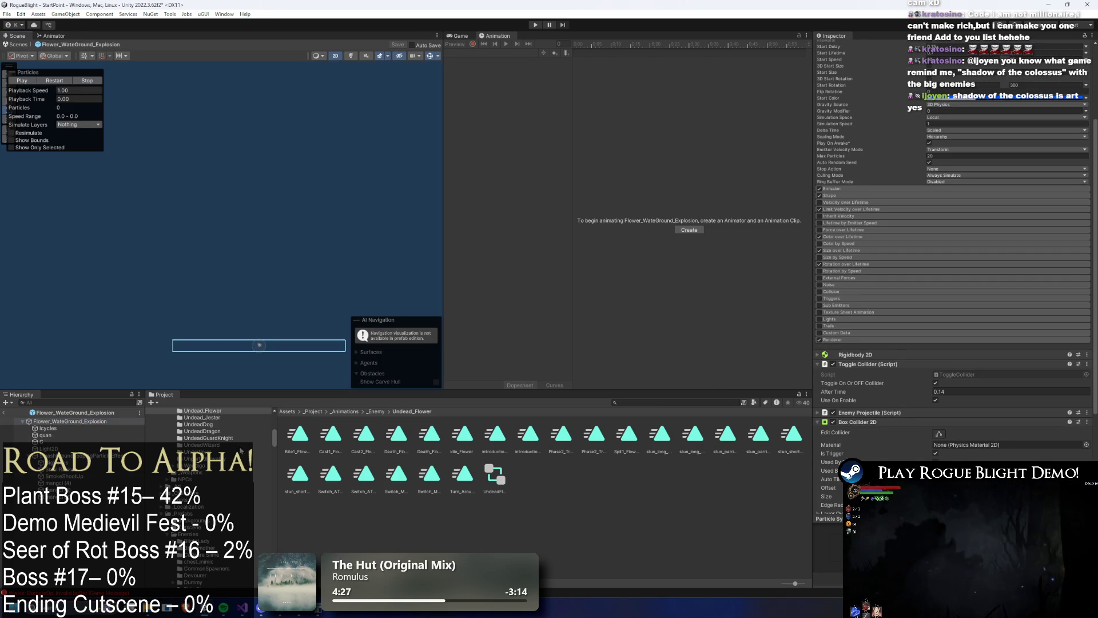
click(687, 403)
text(tlower prefab)
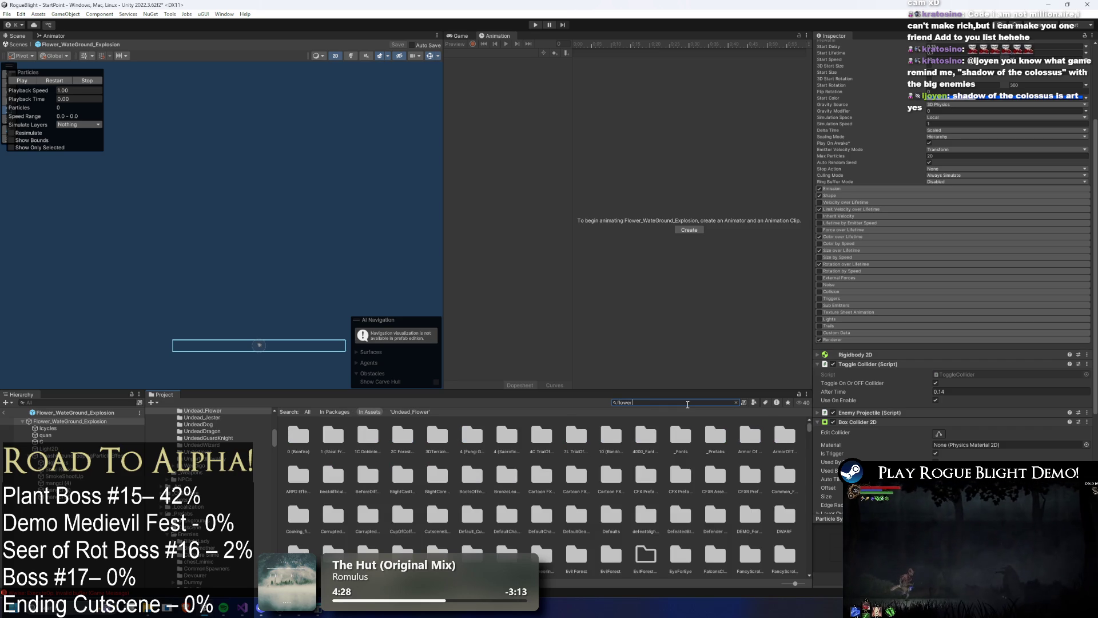
- Check the flower boss prefab, correct the search to 'flower prefab', and open UndeadFlowerBoss_Prefab
click(297, 429)
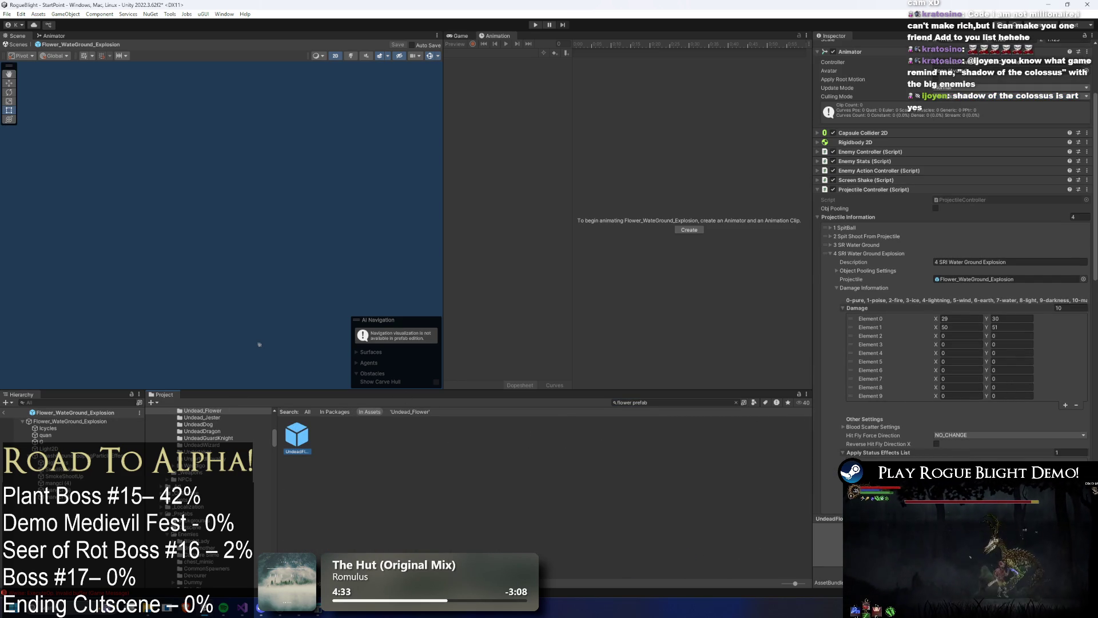
click(59, 424)
click(660, 402)
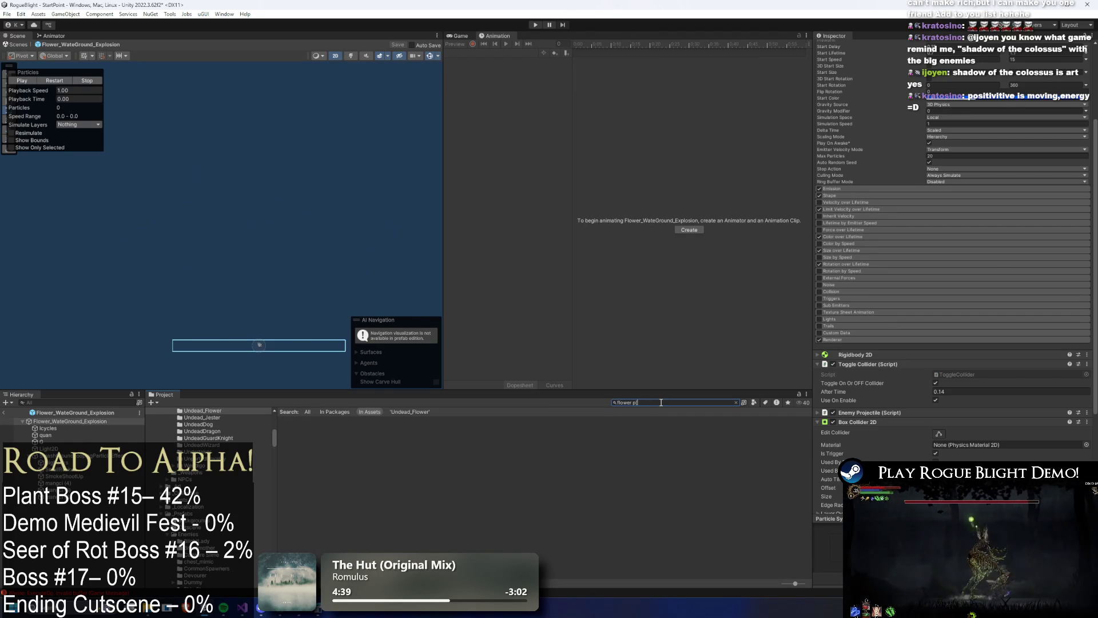
key(BackSpace)
text(a)
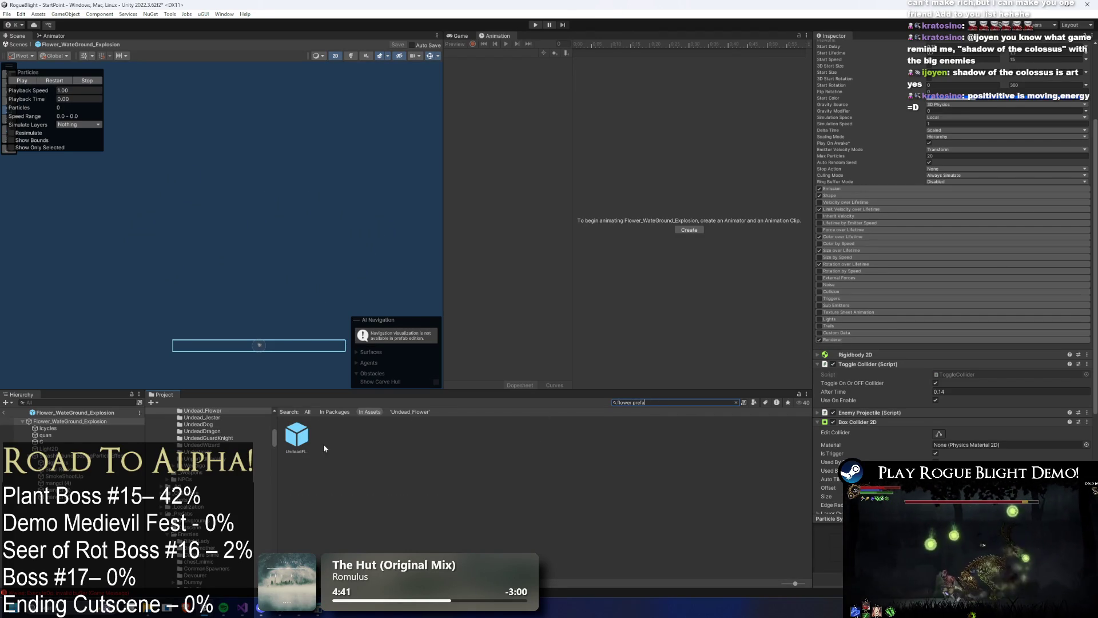
double_click(296, 441)
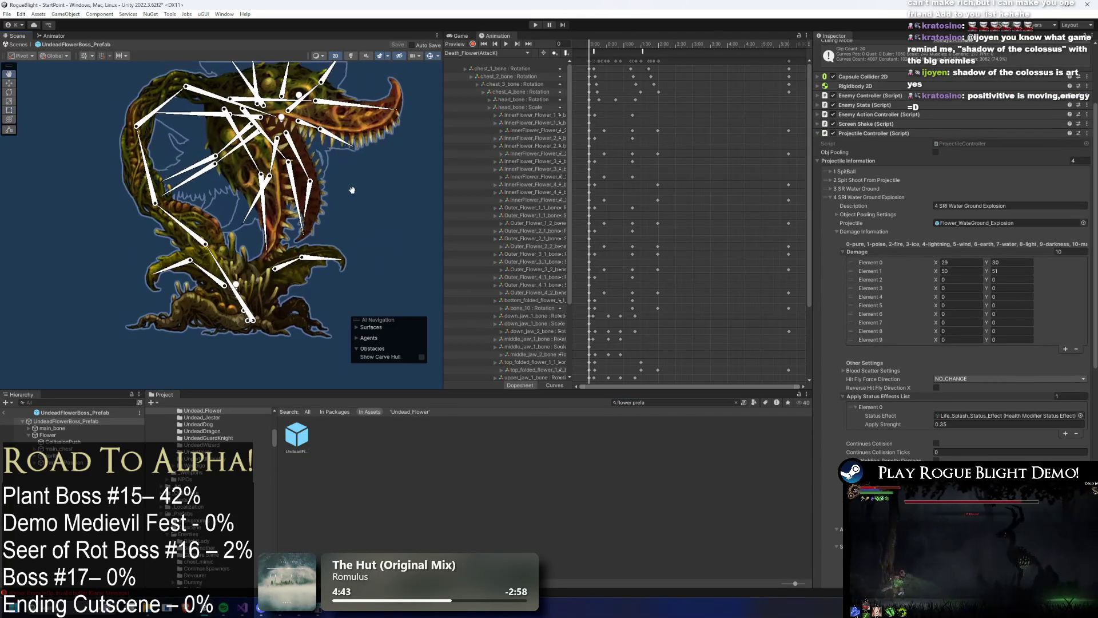
- Review the Projectile Controller's four entries, including SRI Water Ground Explosion, then go to Visual Studio
click(862, 194)
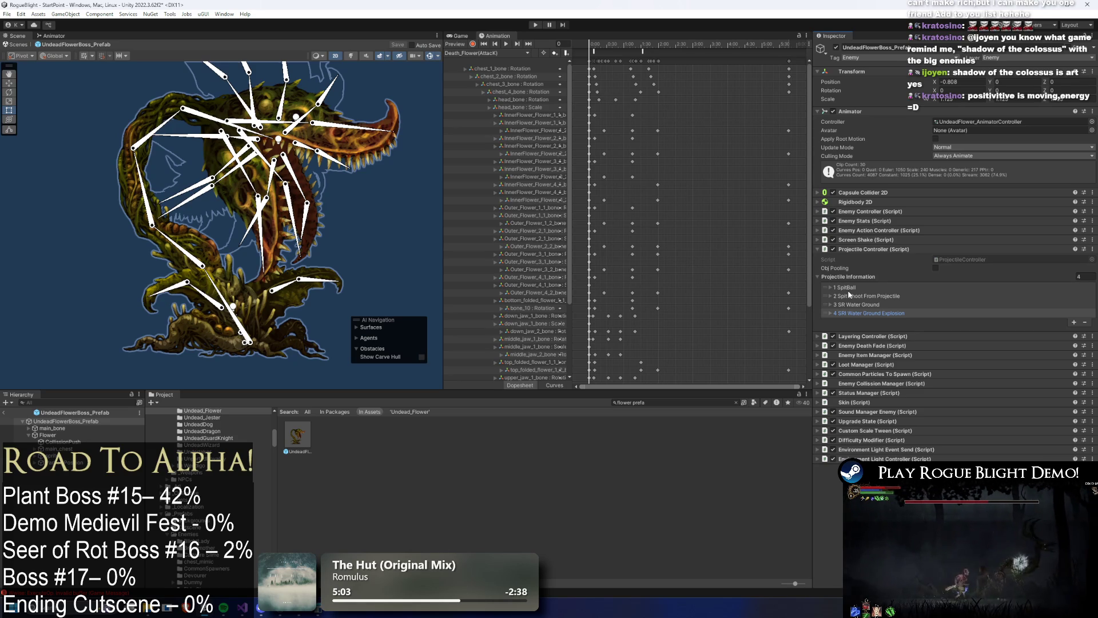
click(884, 249)
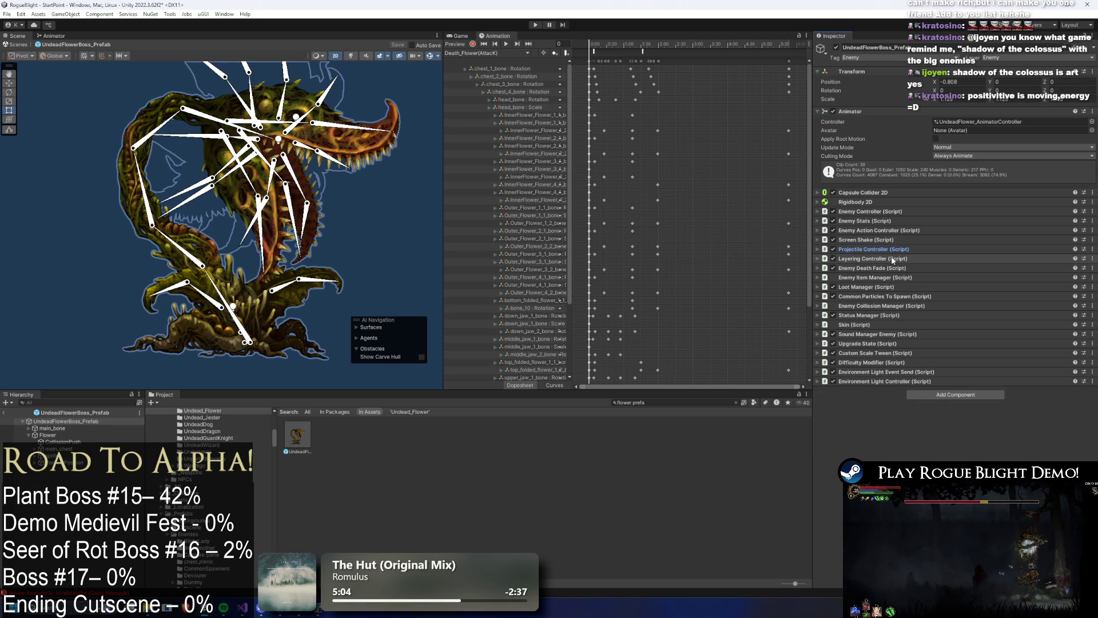
click(898, 249)
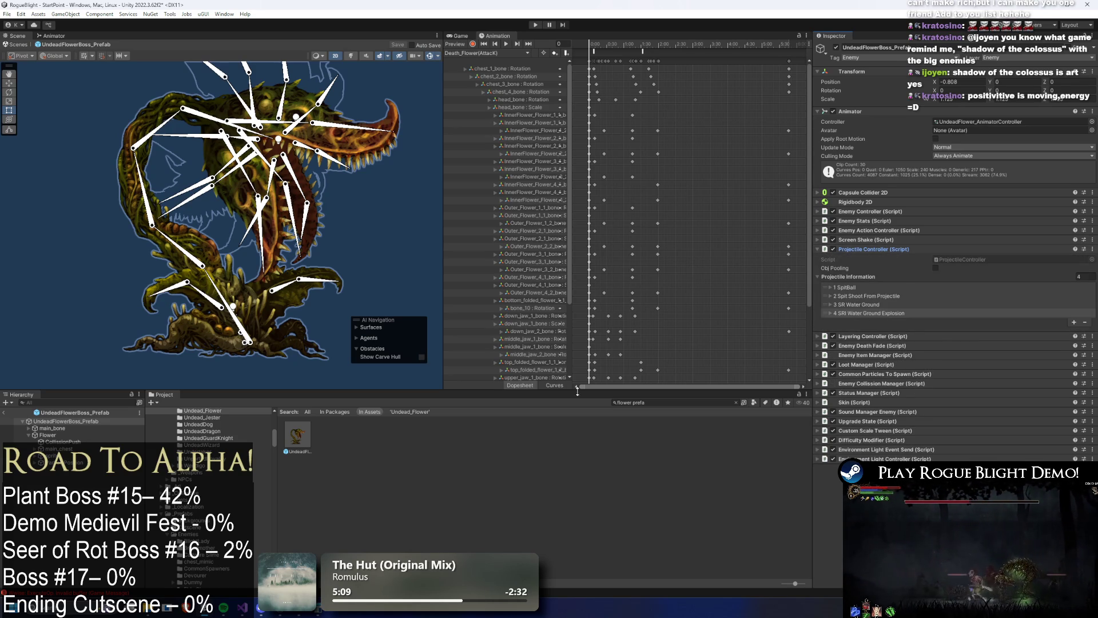
key(alt+Tab)
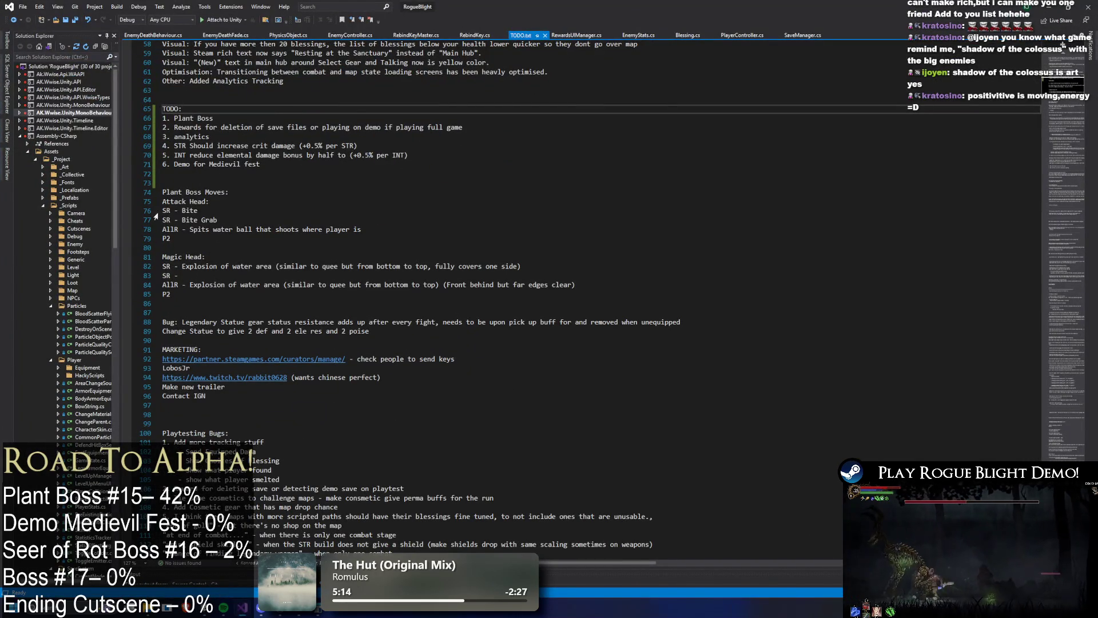
- Highlight the water-ball attack lines in TODO.txt's Plant Boss Moves list, then return to Unity
click(276, 229)
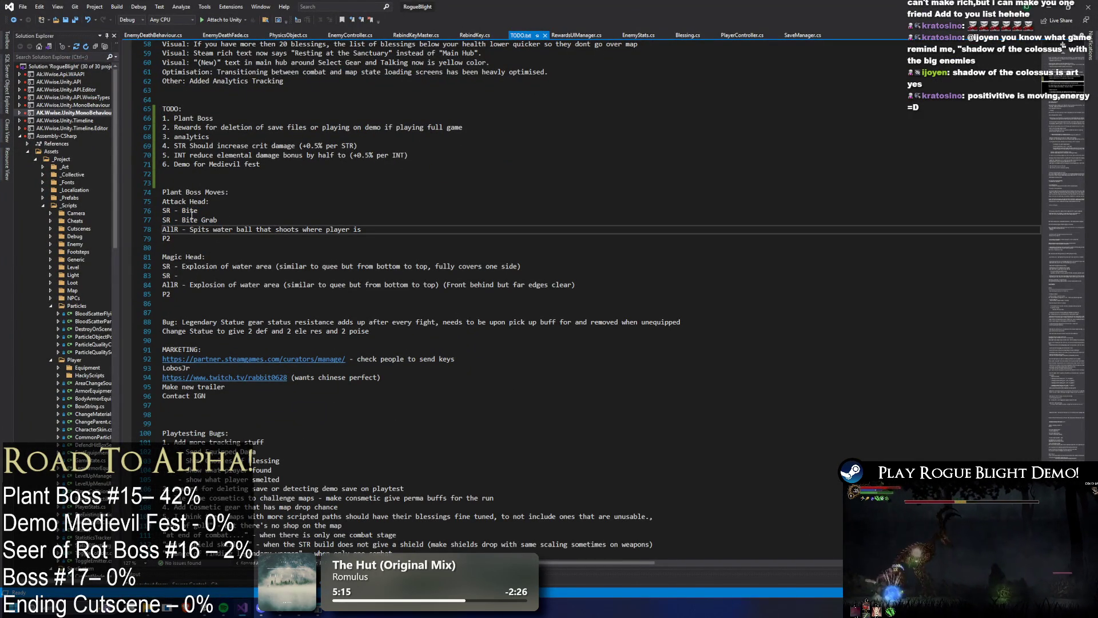
drag(203, 211, 162, 201)
drag(361, 229, 171, 229)
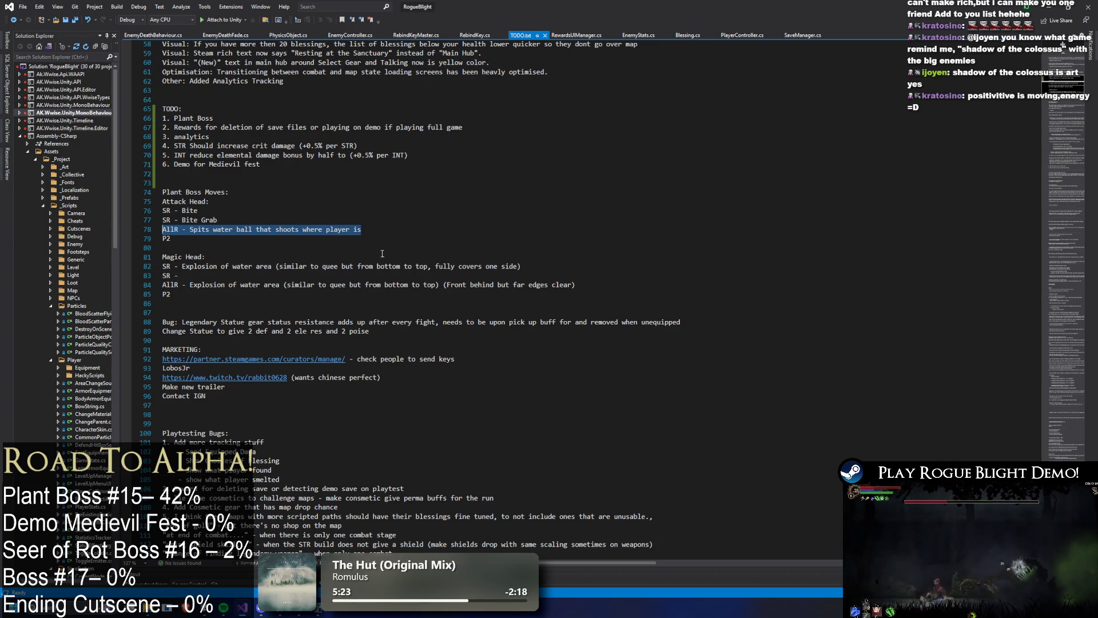
click(451, 191)
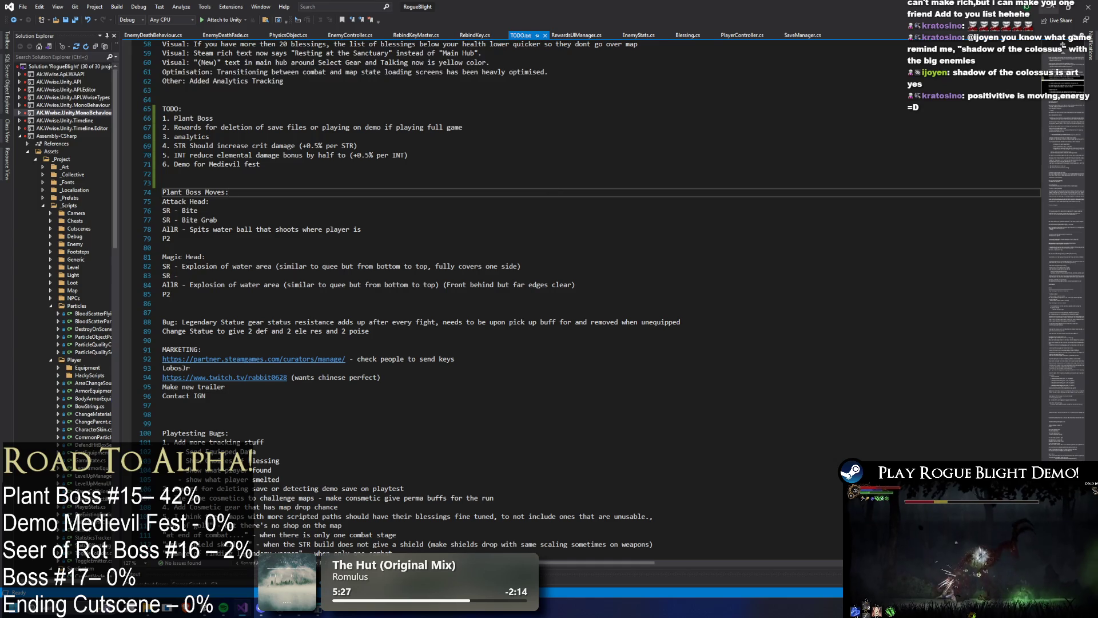
key(alt+Tab)
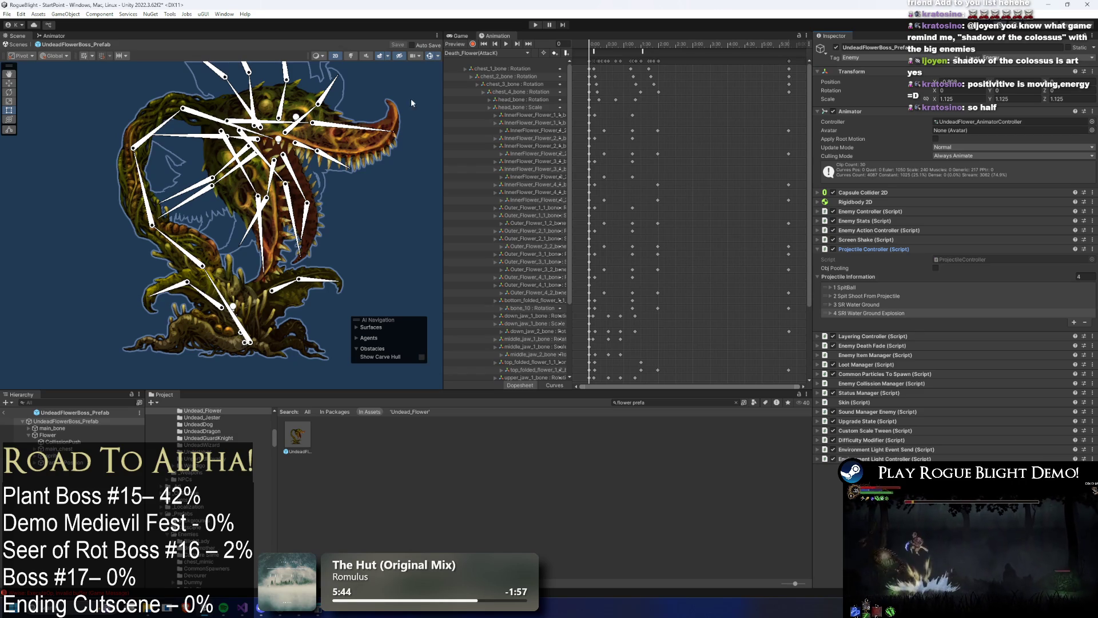
- Reveal the Cast1_Flower clip behind Mag SR - Magic Cast 1, then reselect the boss prefab in Scene view
click(52, 36)
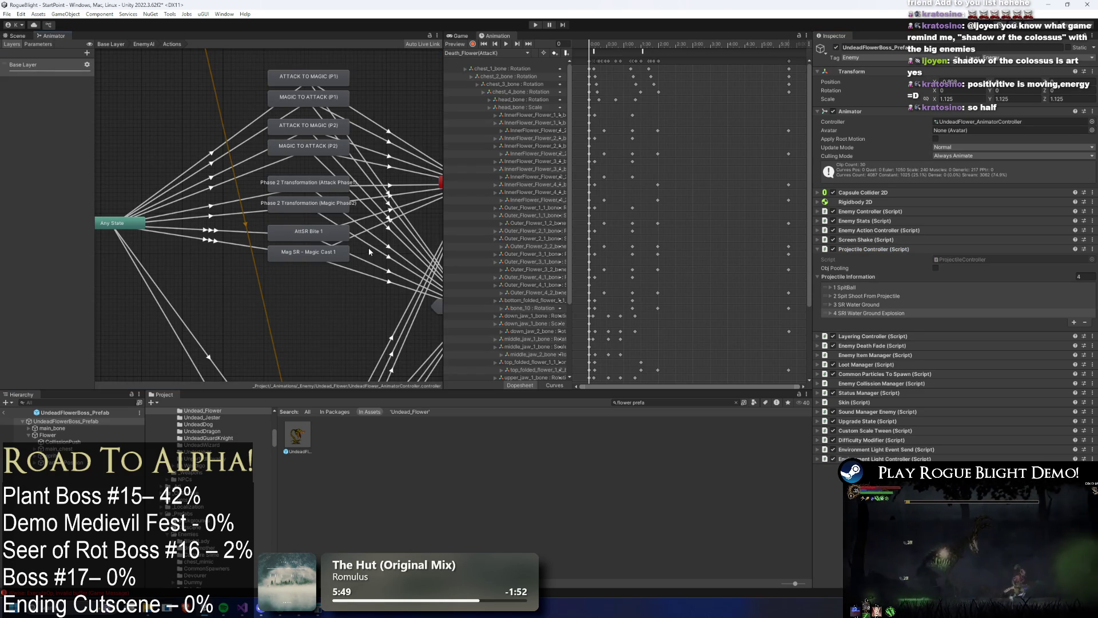
drag(309, 285, 281, 261)
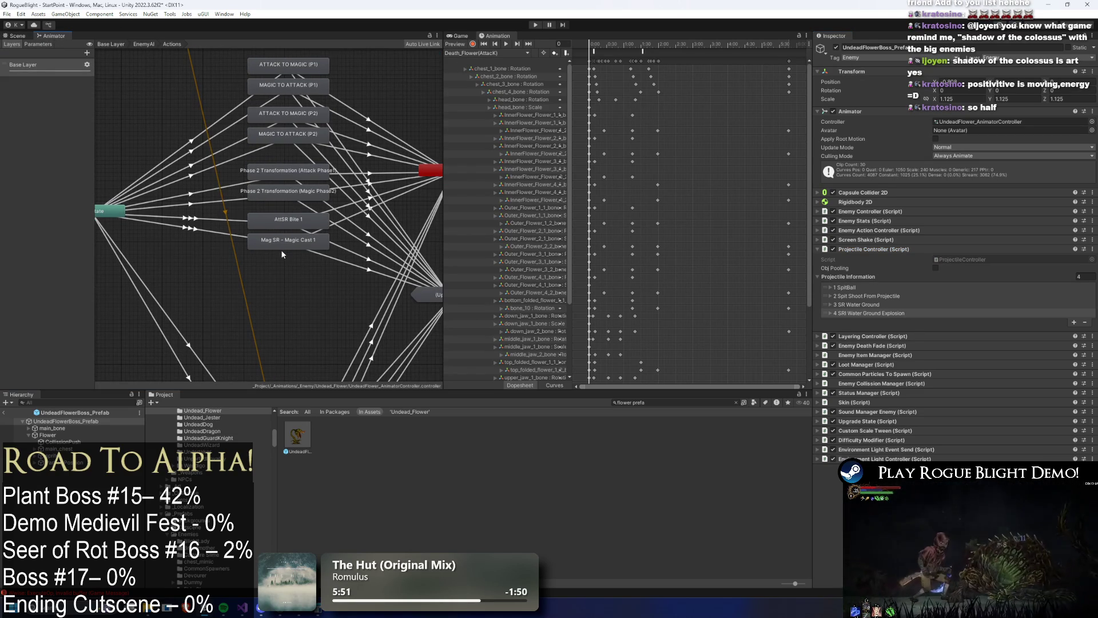
click(278, 243)
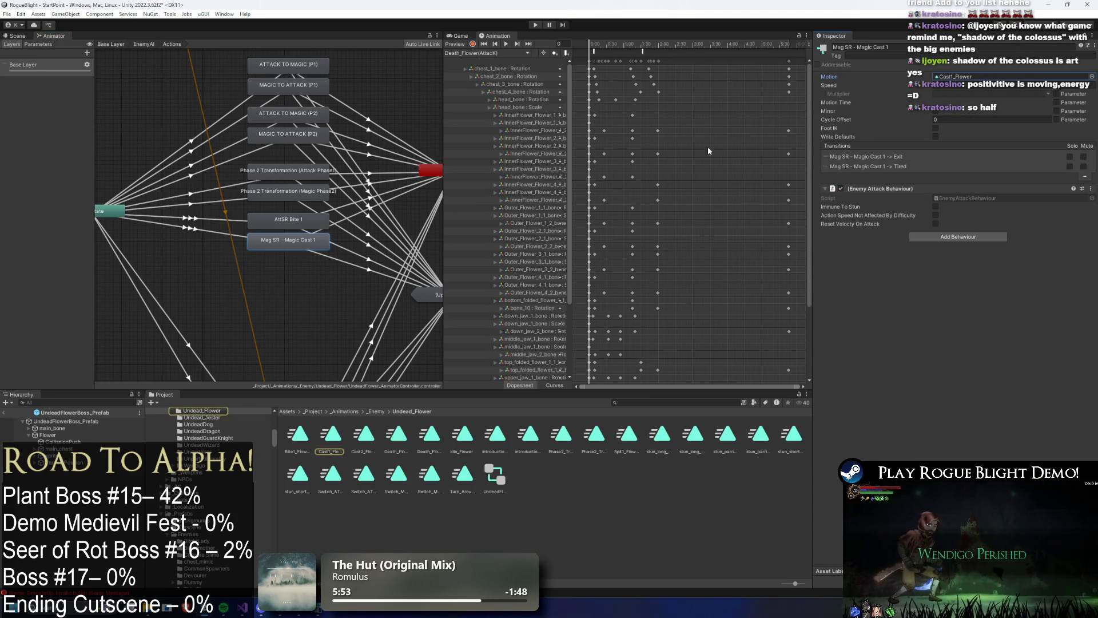
click(35, 421)
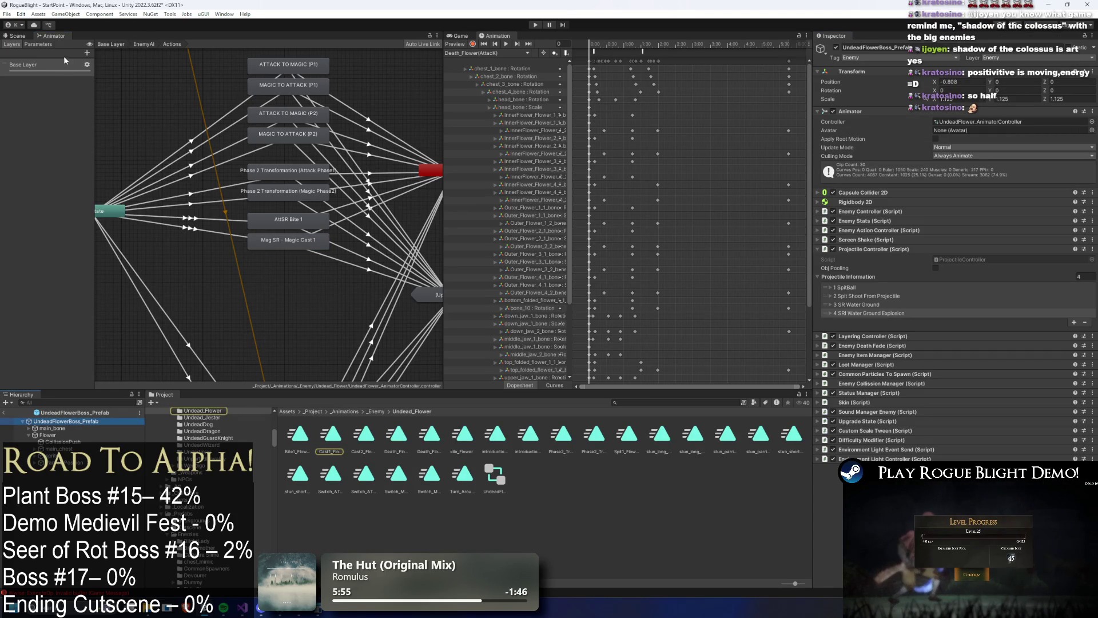
click(23, 38)
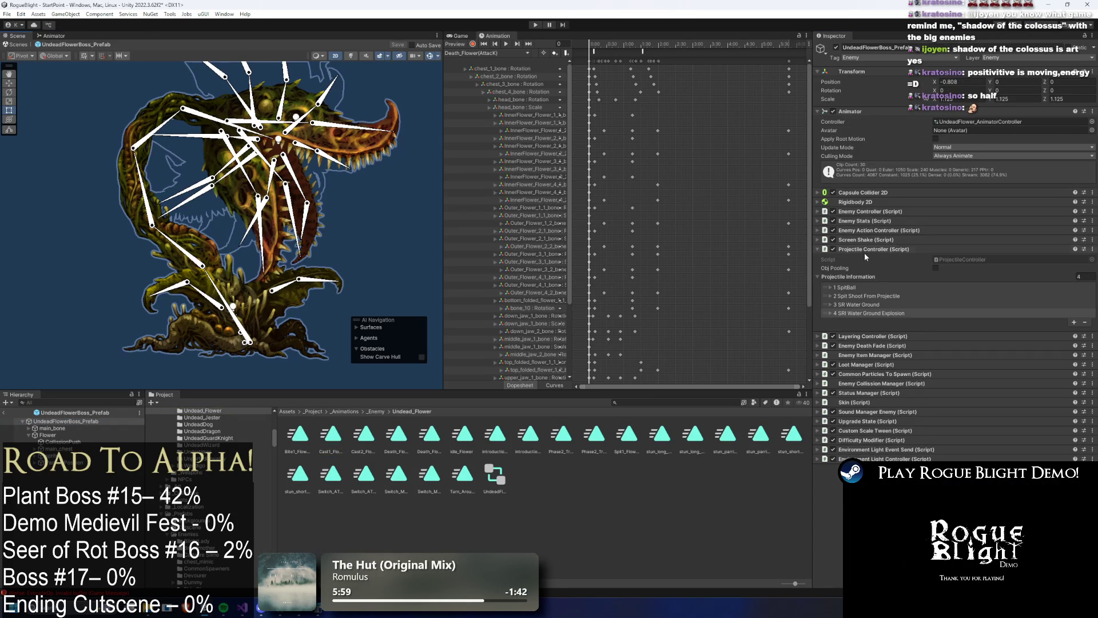
- Preview the Spit1_Flower clip at frame 75 and inspect its animation event
click(868, 249)
click(479, 53)
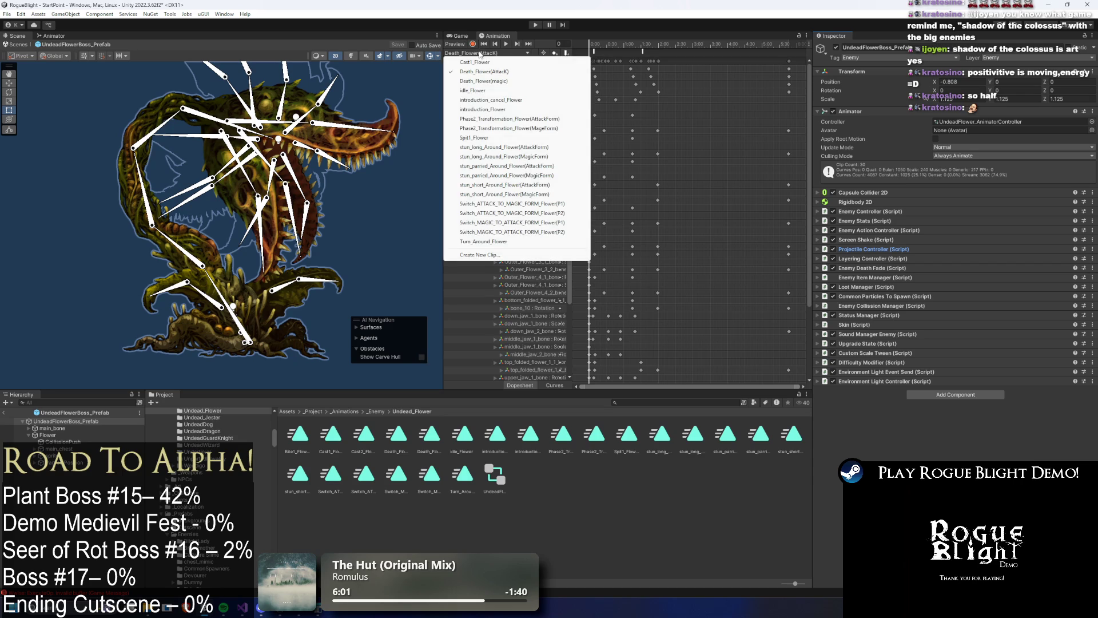
click(474, 62)
click(479, 53)
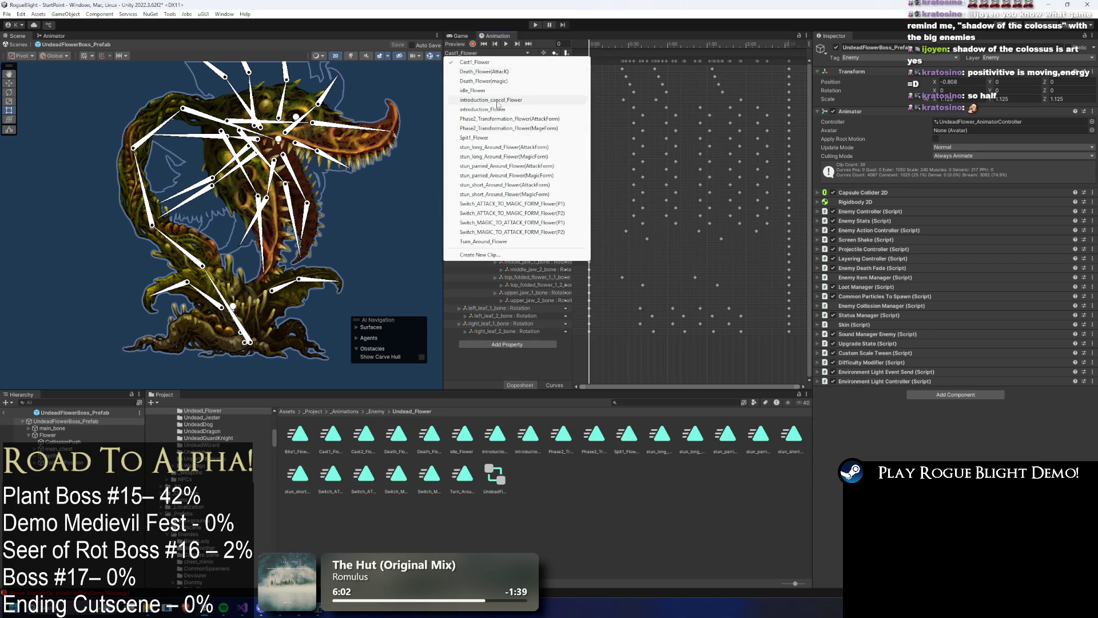
click(500, 140)
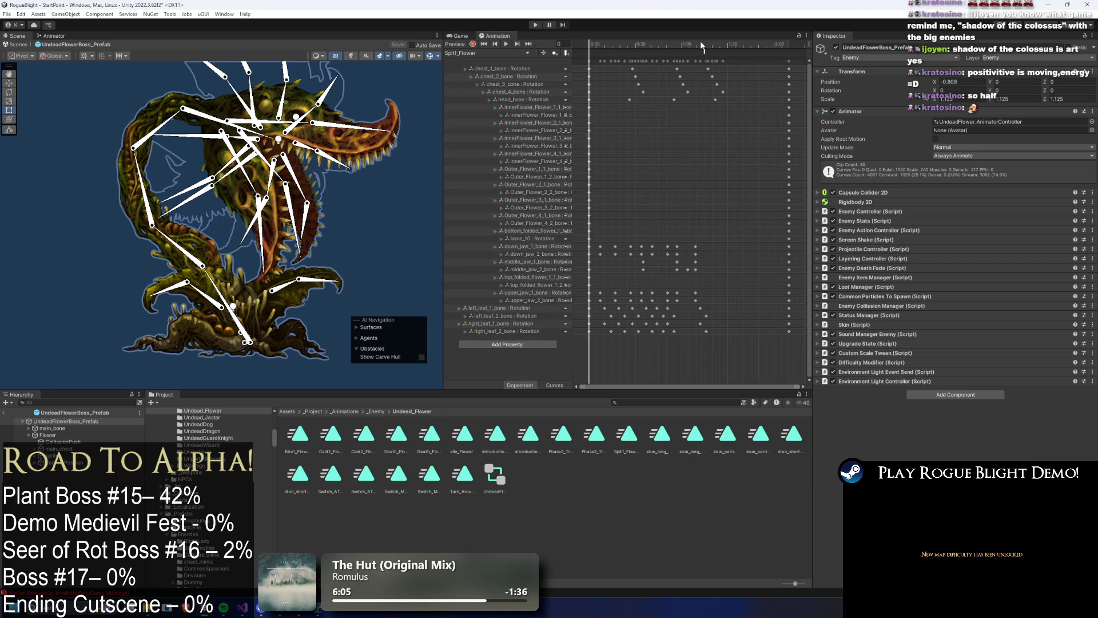
click(705, 46)
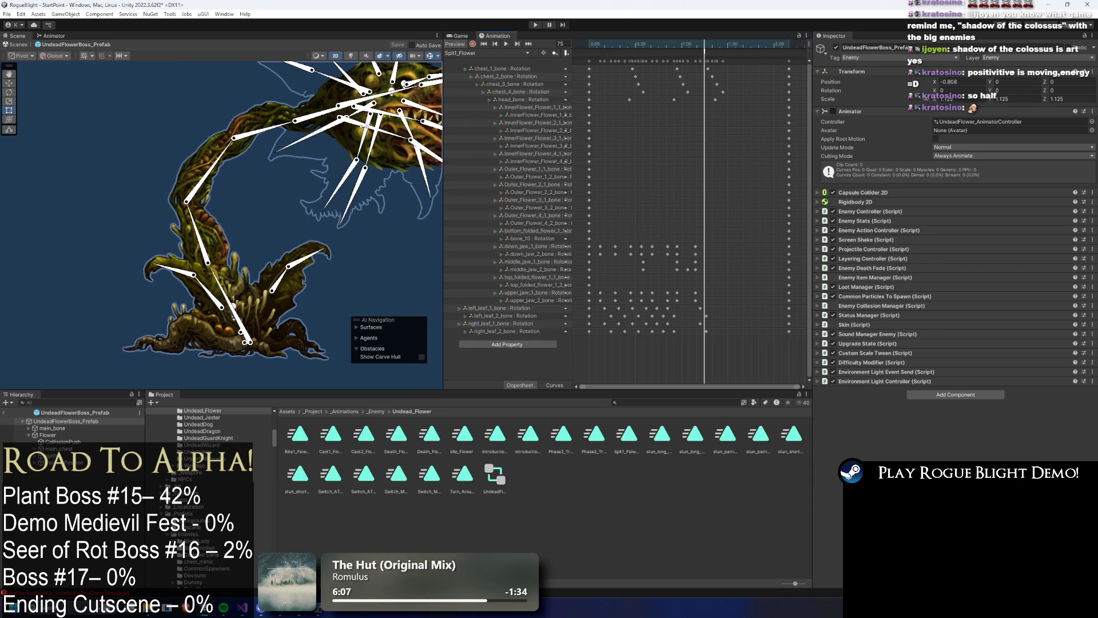
click(706, 59)
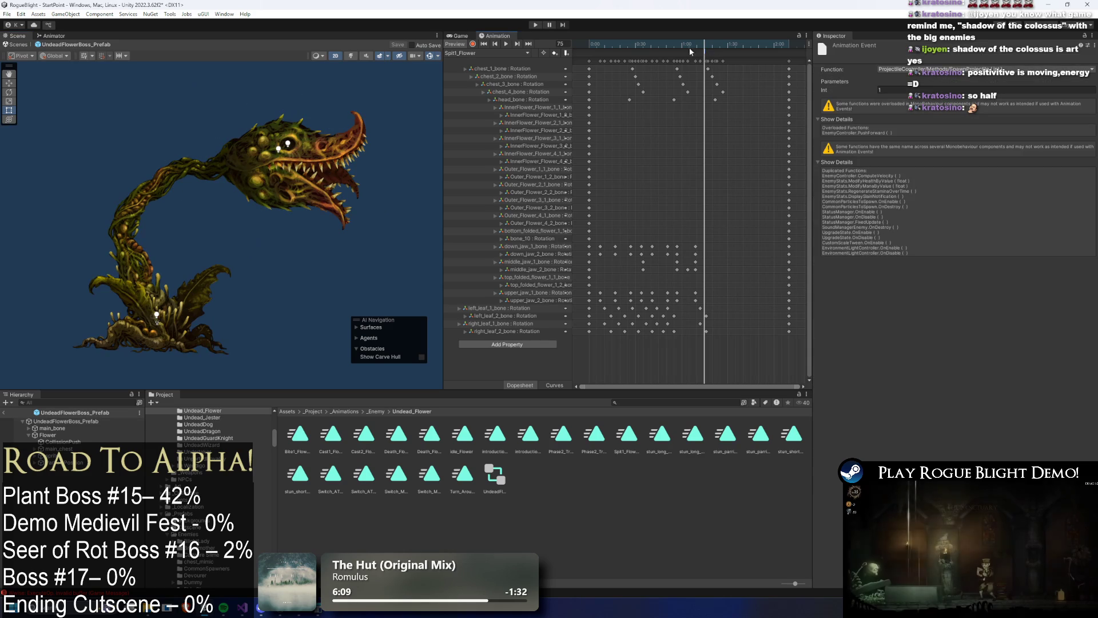
- Switch back to Cast1_Flower at frame 70 and bring up the event's function list
click(491, 53)
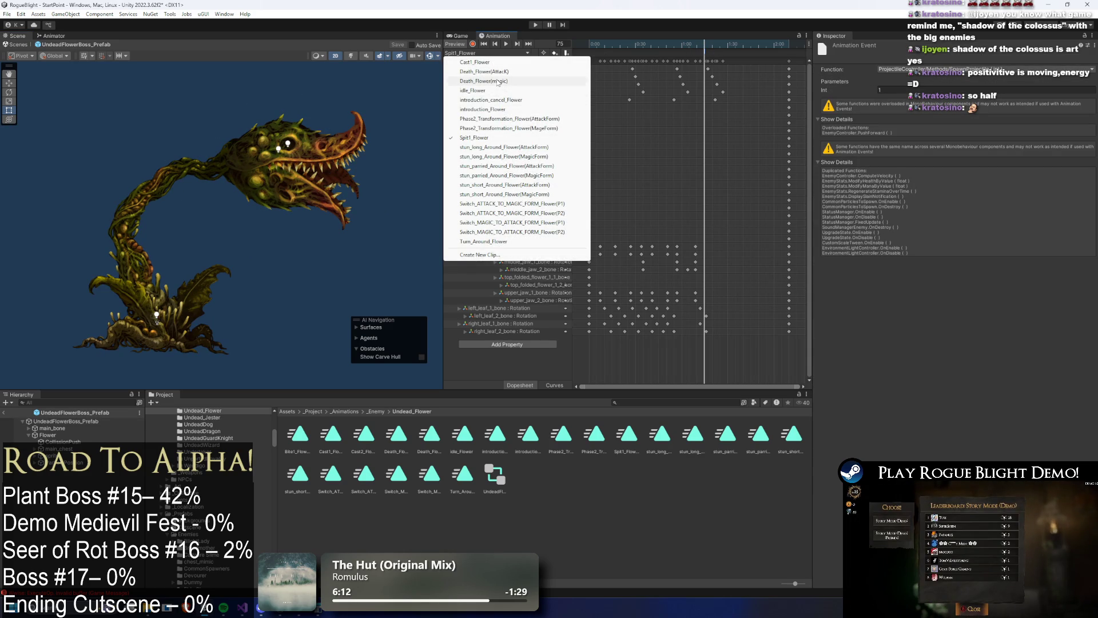
click(495, 62)
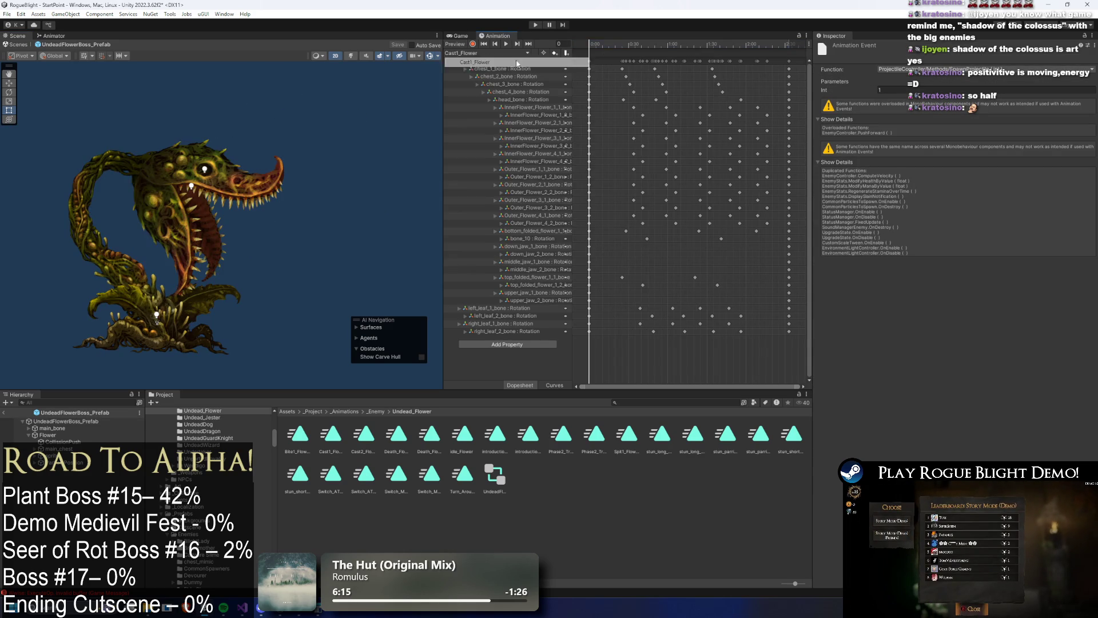
mouse_move(656, 45)
mouse_down()
mouse_move(815, 34)
mouse_move(630, 32)
mouse_move(681, 40)
mouse_up()
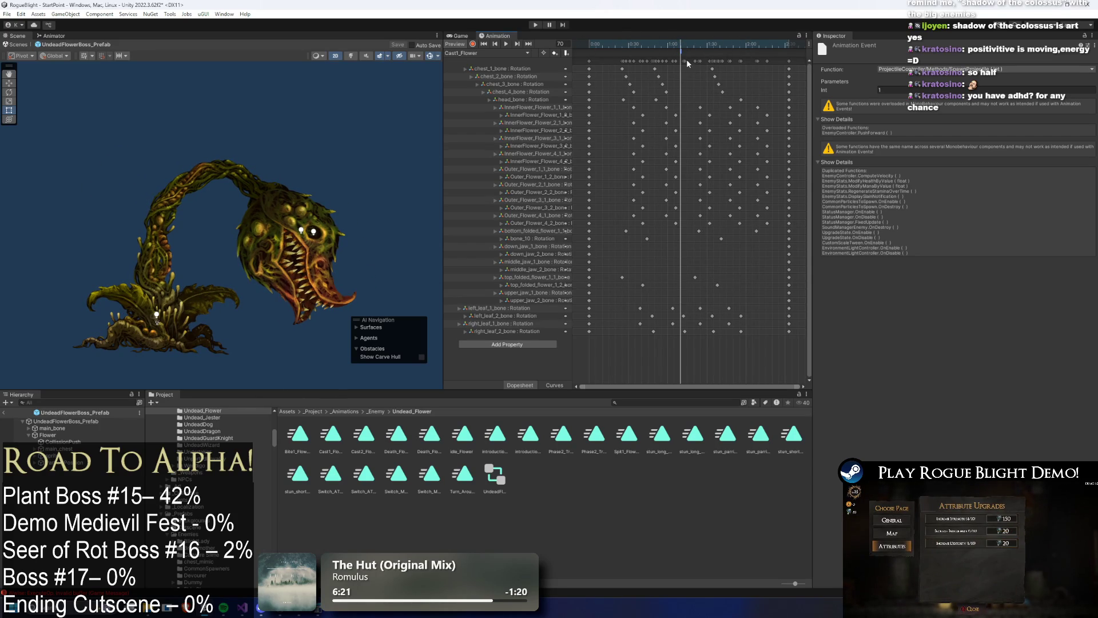
click(950, 74)
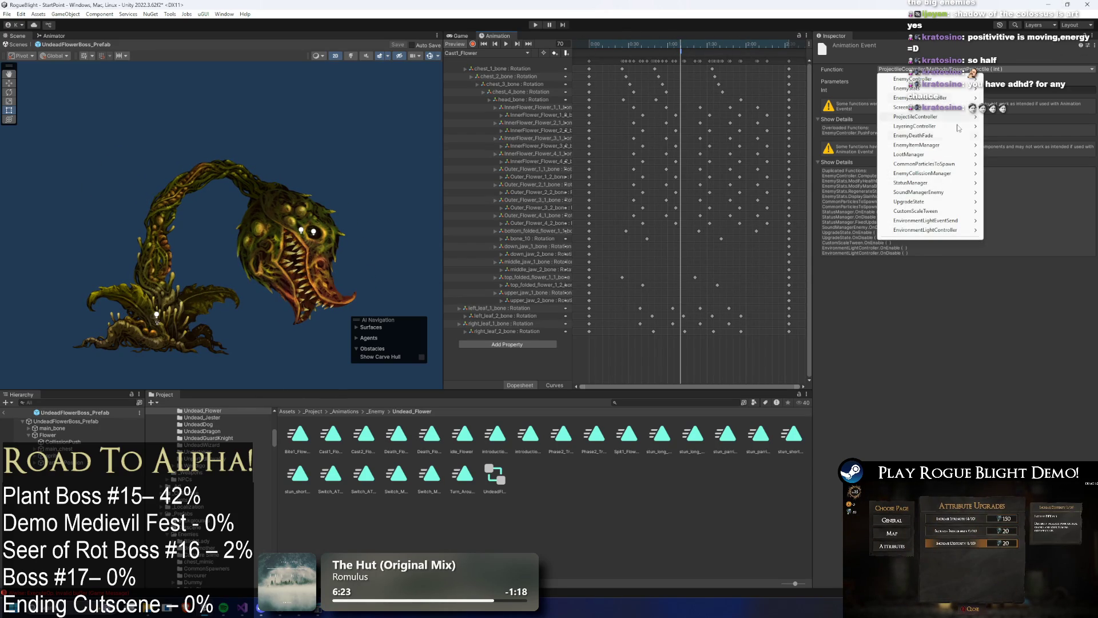
- Keep ProjectileController's SpawnProjectile(int) as the event function, then expand the prefab root's Projectile Controller entries
mouse_move(951, 153)
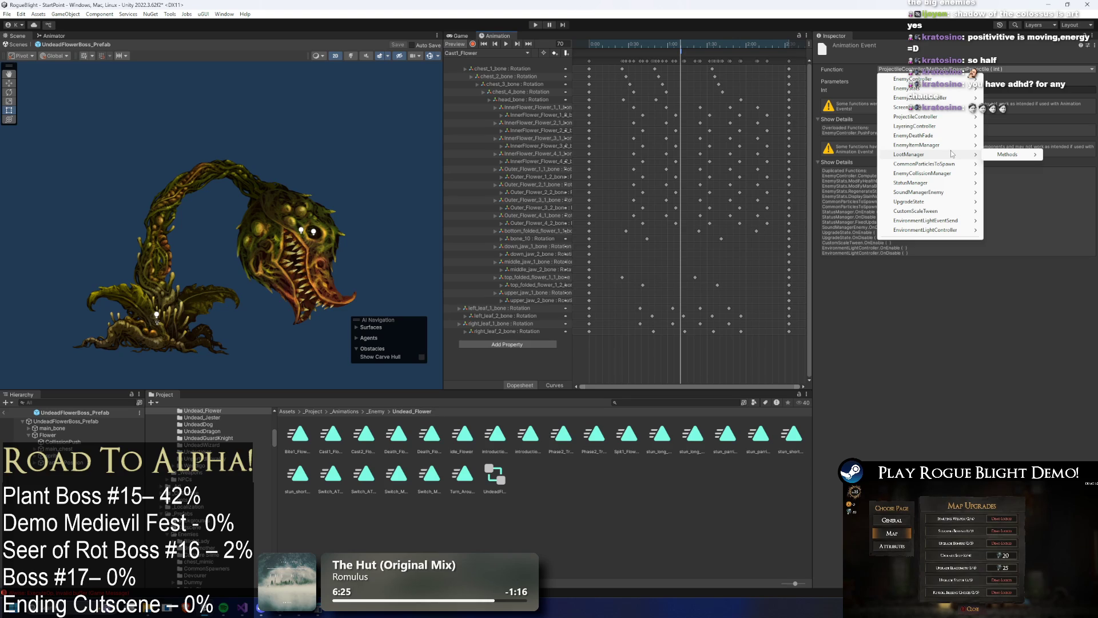
mouse_move(916, 145)
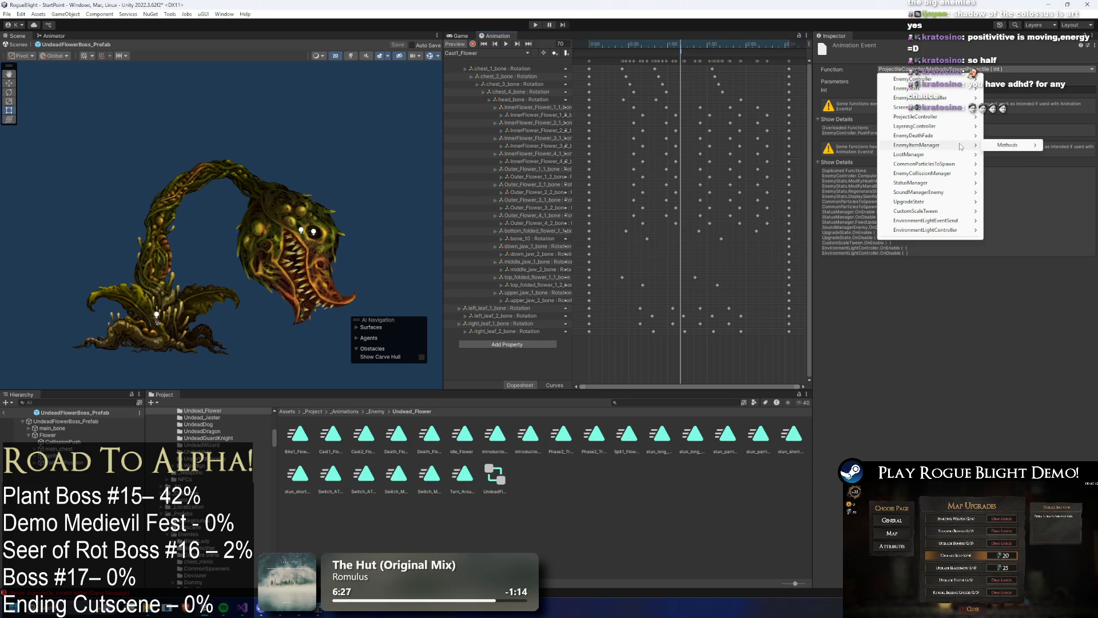
mouse_move(949, 176)
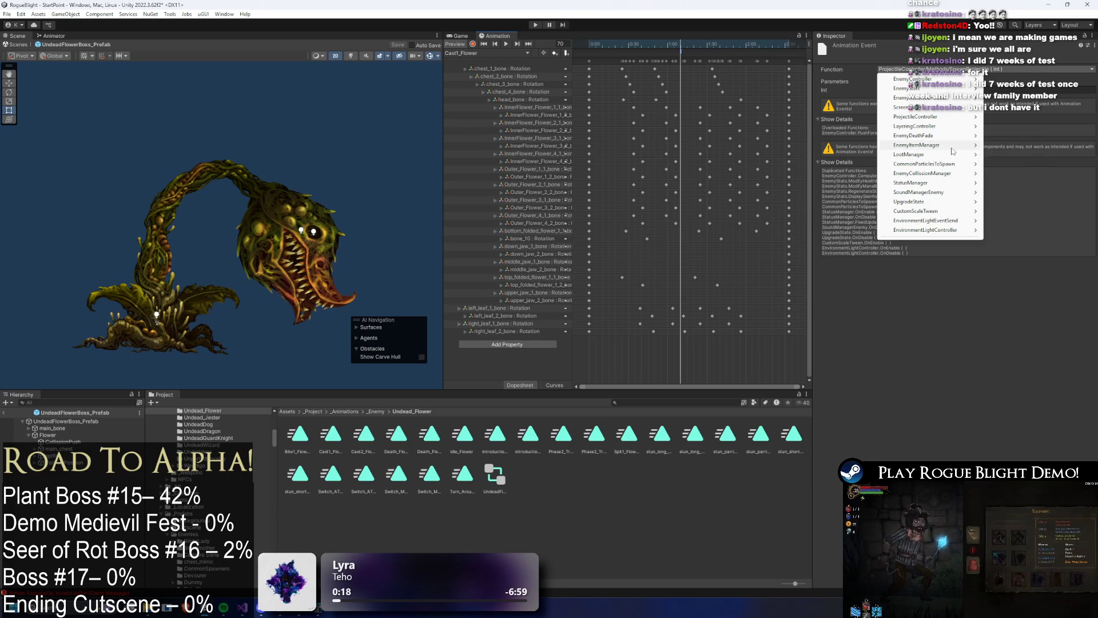
mouse_move(941, 176)
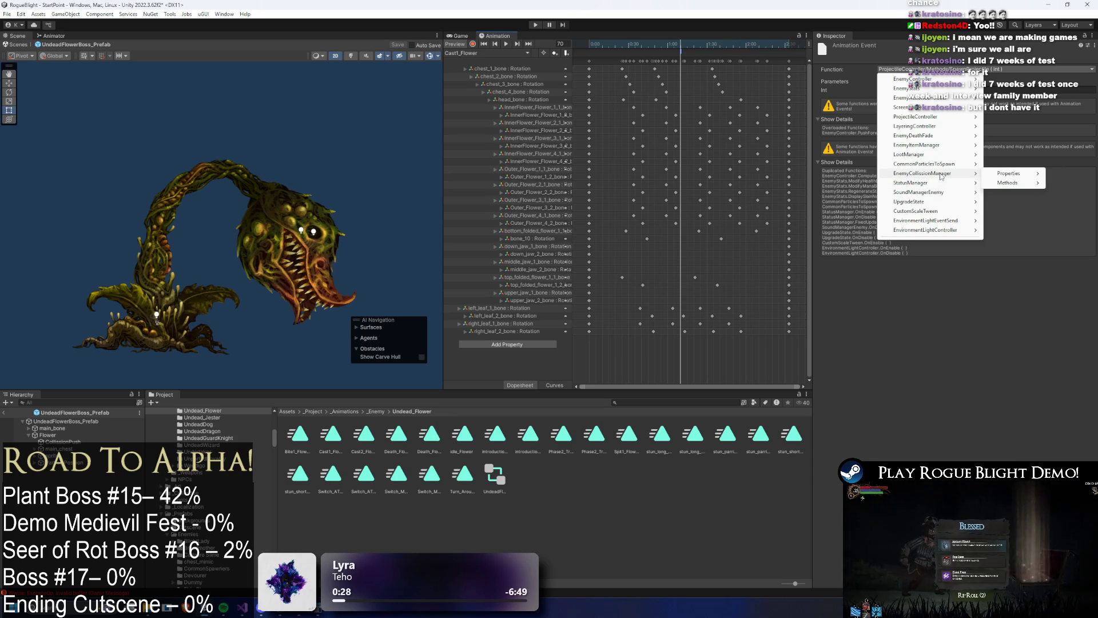
mouse_move(949, 117)
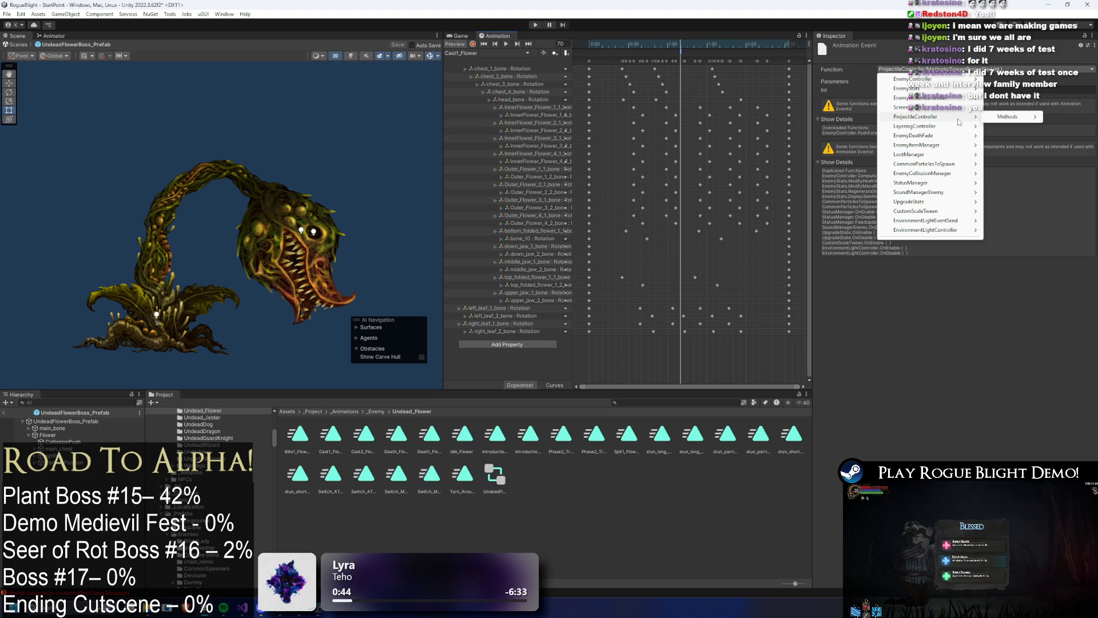
mouse_move(943, 150)
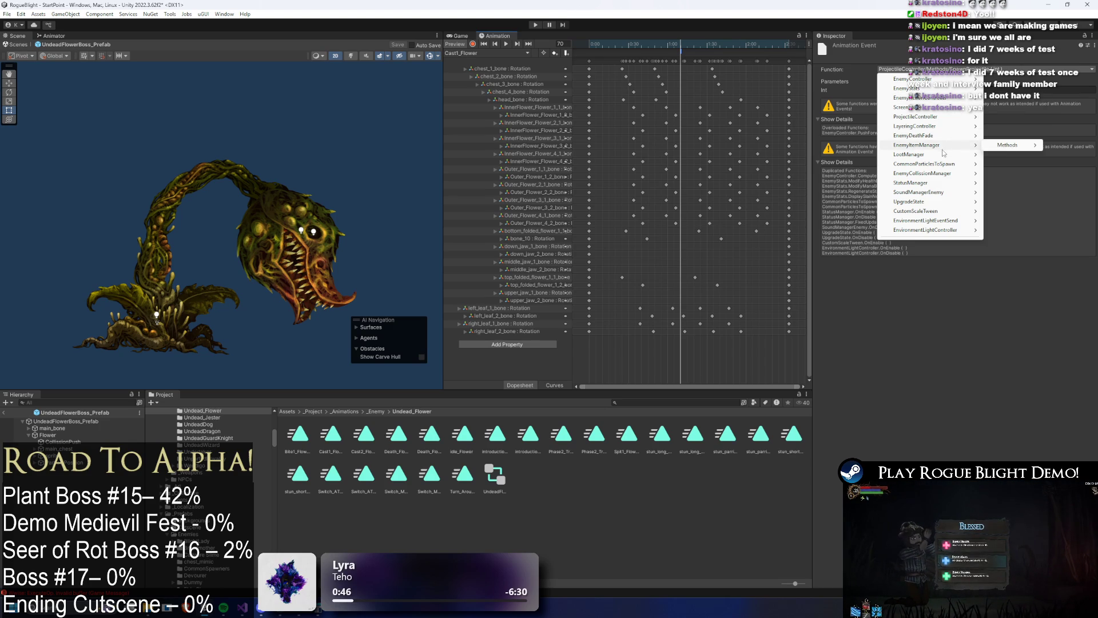
mouse_move(944, 212)
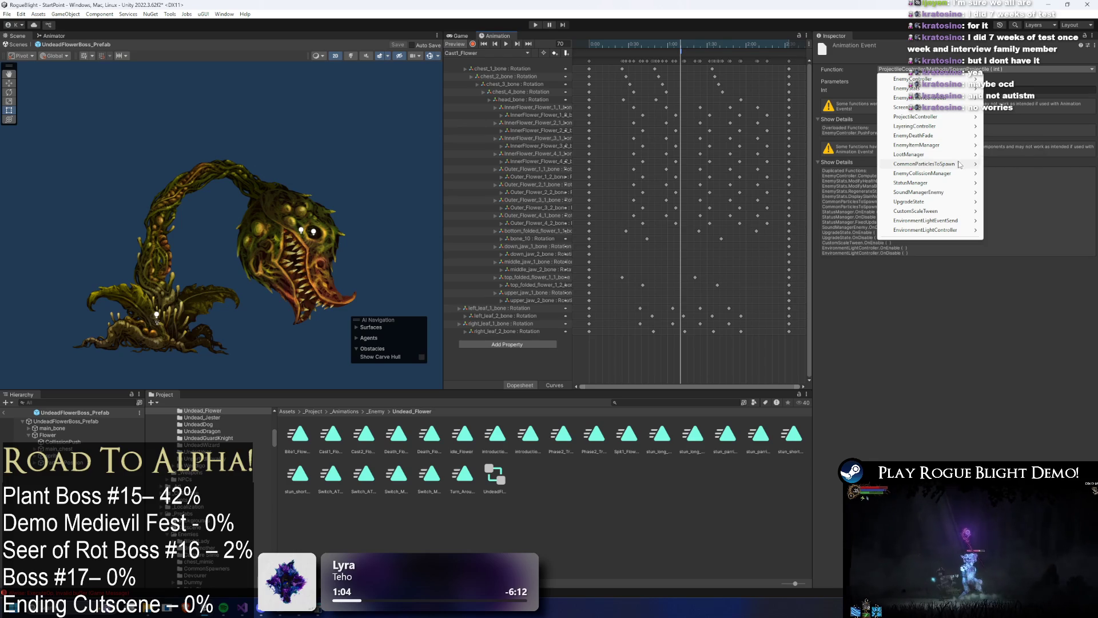
mouse_move(934, 149)
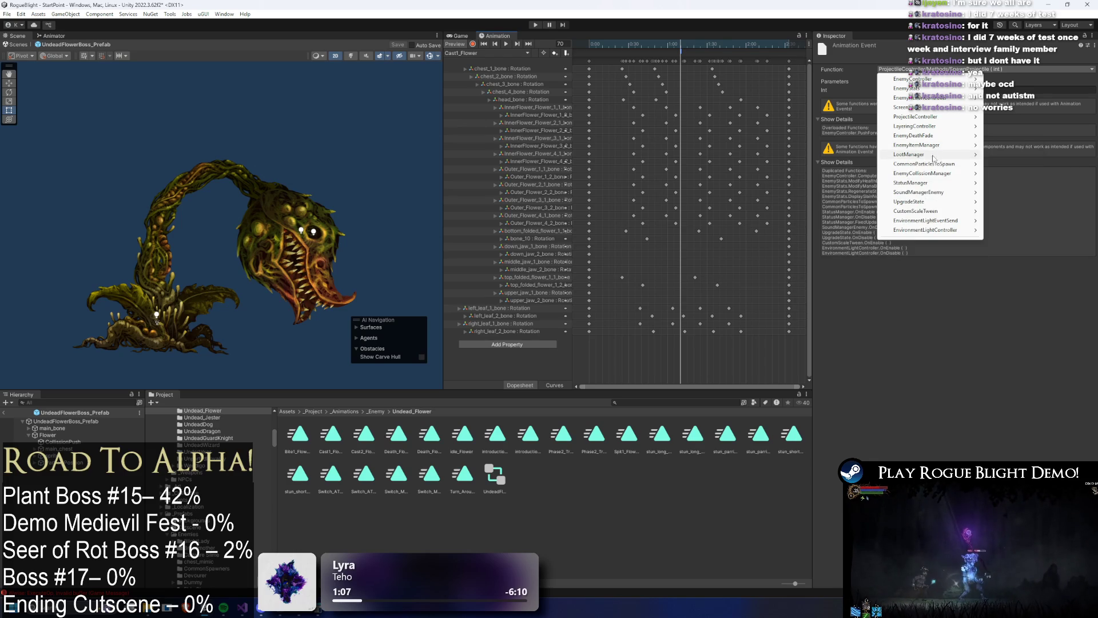
mouse_move(887, 175)
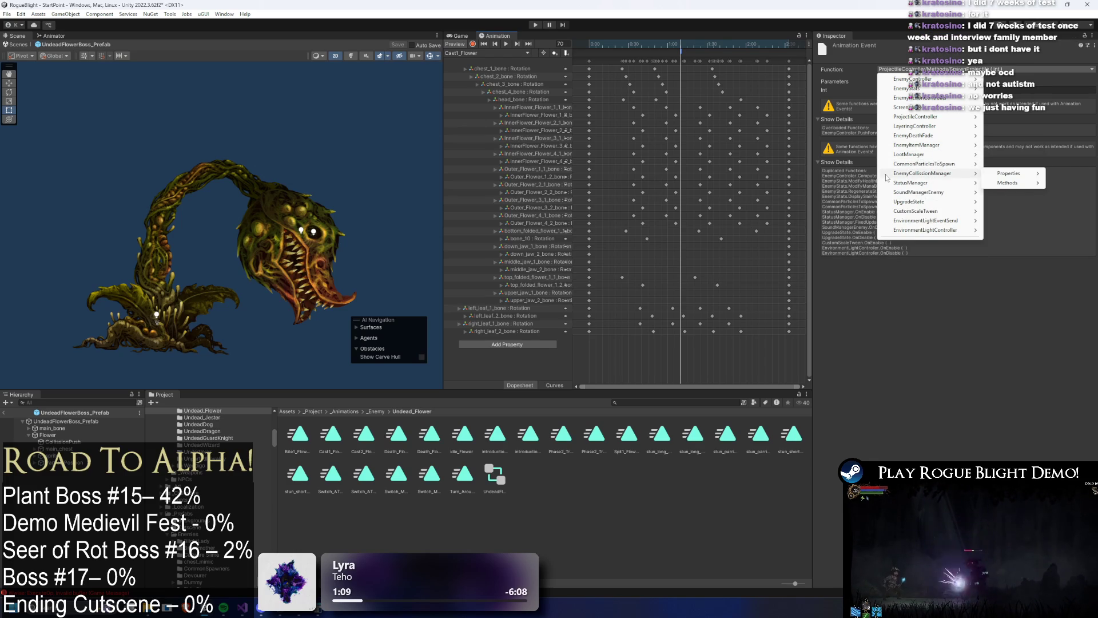
mouse_move(943, 118)
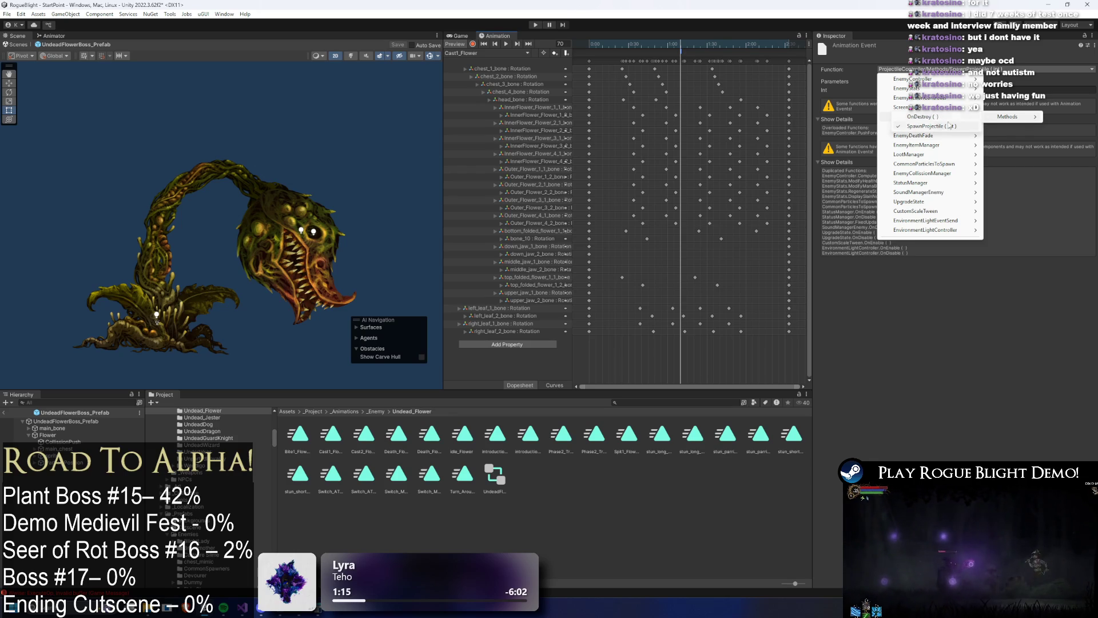
click(921, 116)
click(68, 420)
click(888, 249)
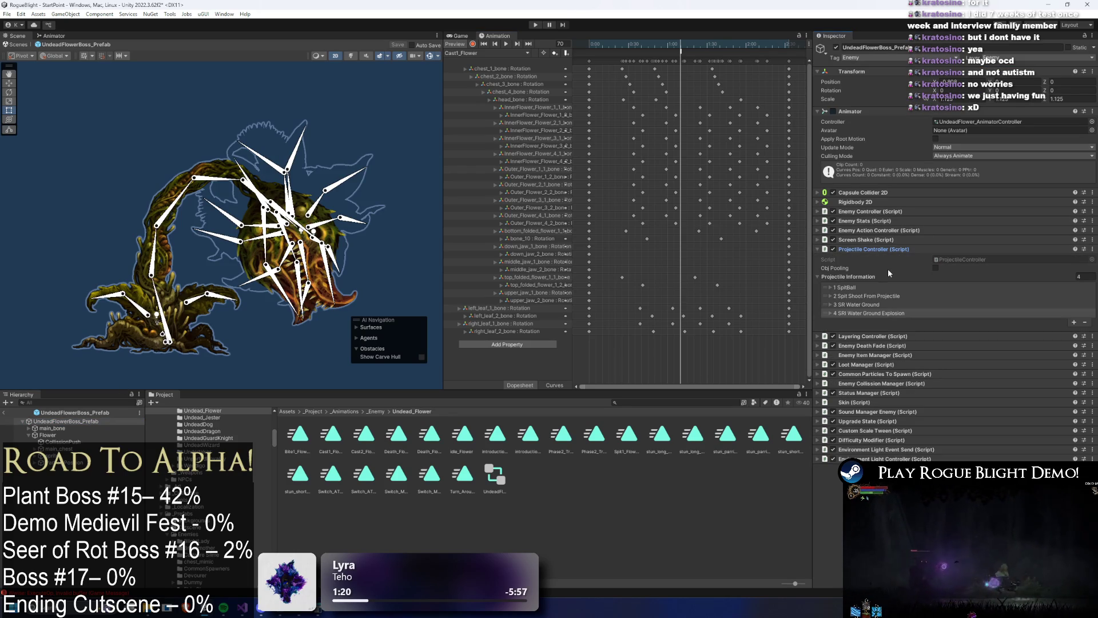
- Add a new Projectile Information element and paste 3 SR Water Ground's settings into it
click(1074, 322)
right_click(852, 304)
click(884, 323)
right_click(851, 321)
click(875, 350)
- Rename the new entry's description to 5 SR Water Ground
click(976, 330)
key(Home)
key(Delete)
text(5)
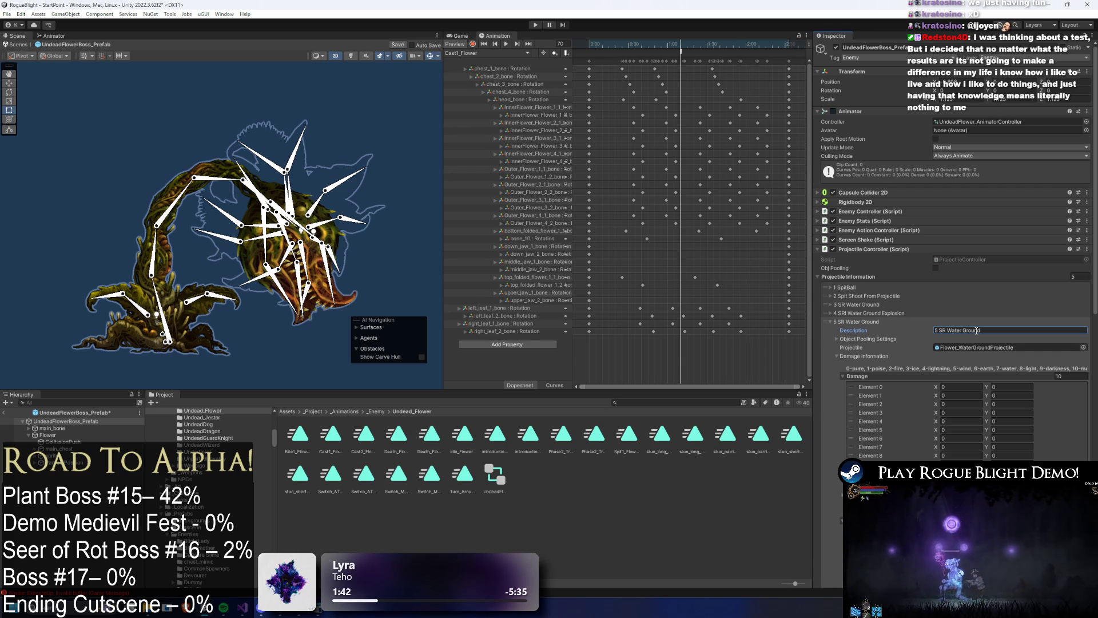
scroll(980, 331, down, 10)
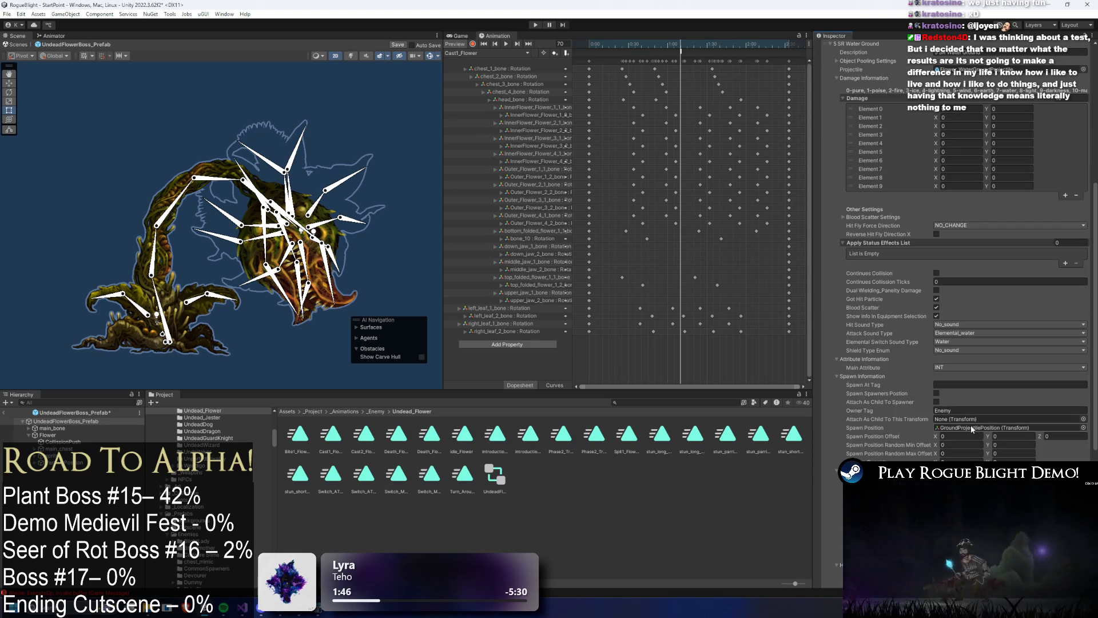
- Inspect the GroundProjectilePosition spawn point, then undo a trial move to the right
click(984, 429)
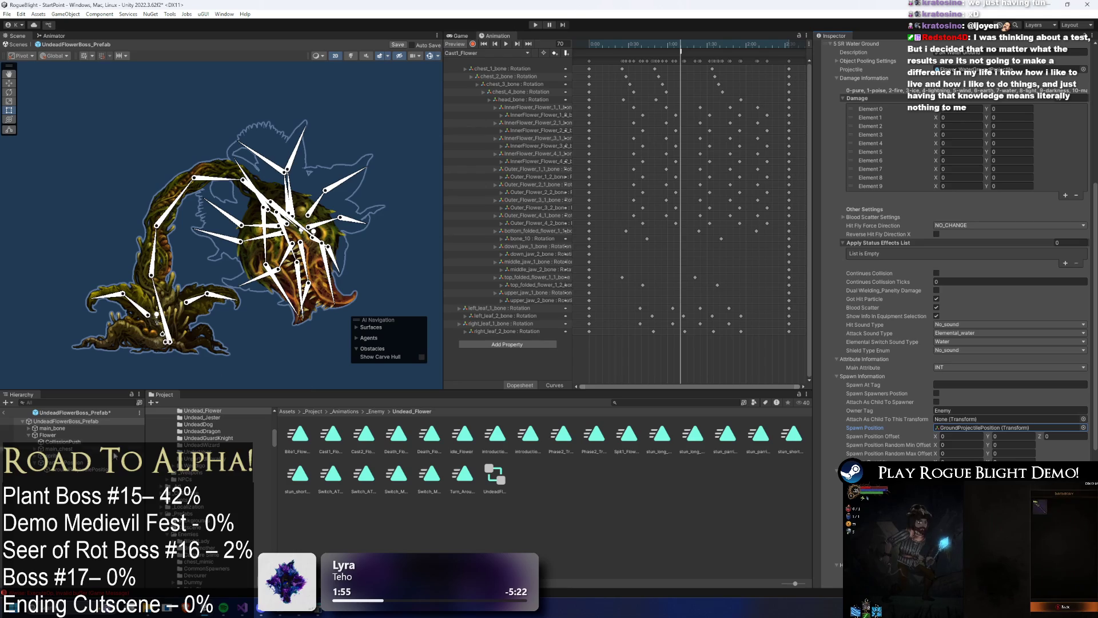
double_click(1006, 427)
scroll(240, 337, down, 2)
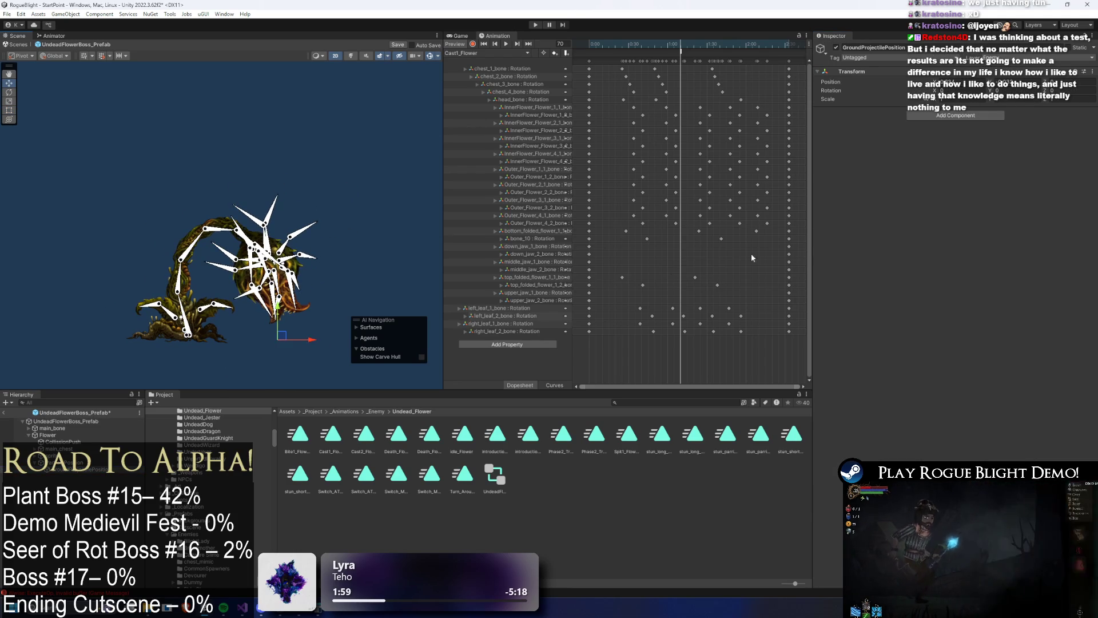
drag(217, 339, 322, 346)
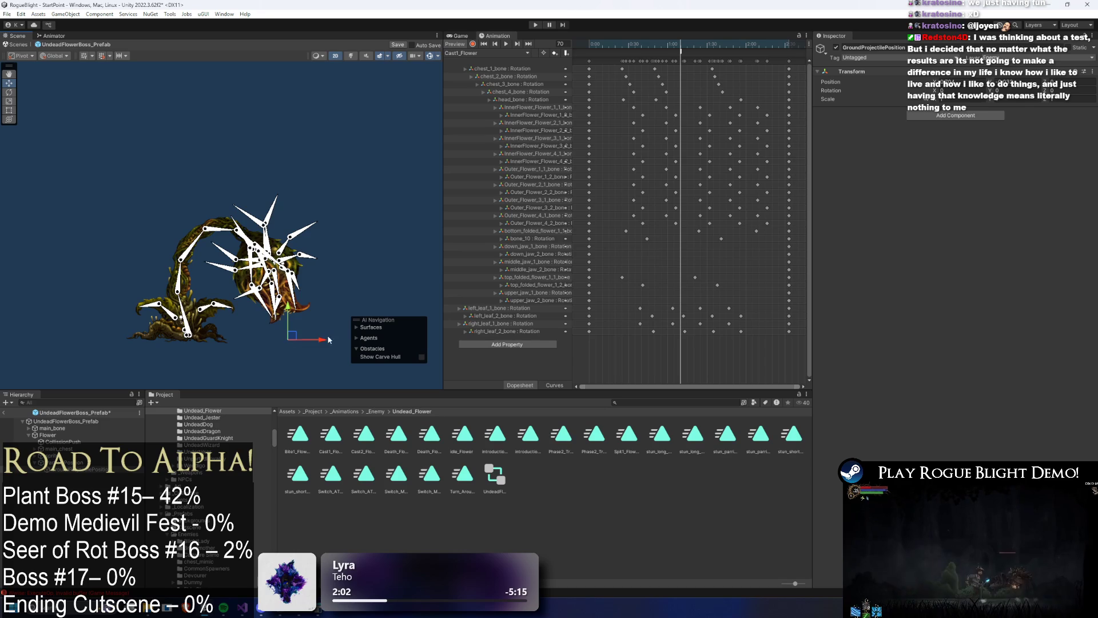
key(ctrl+z)
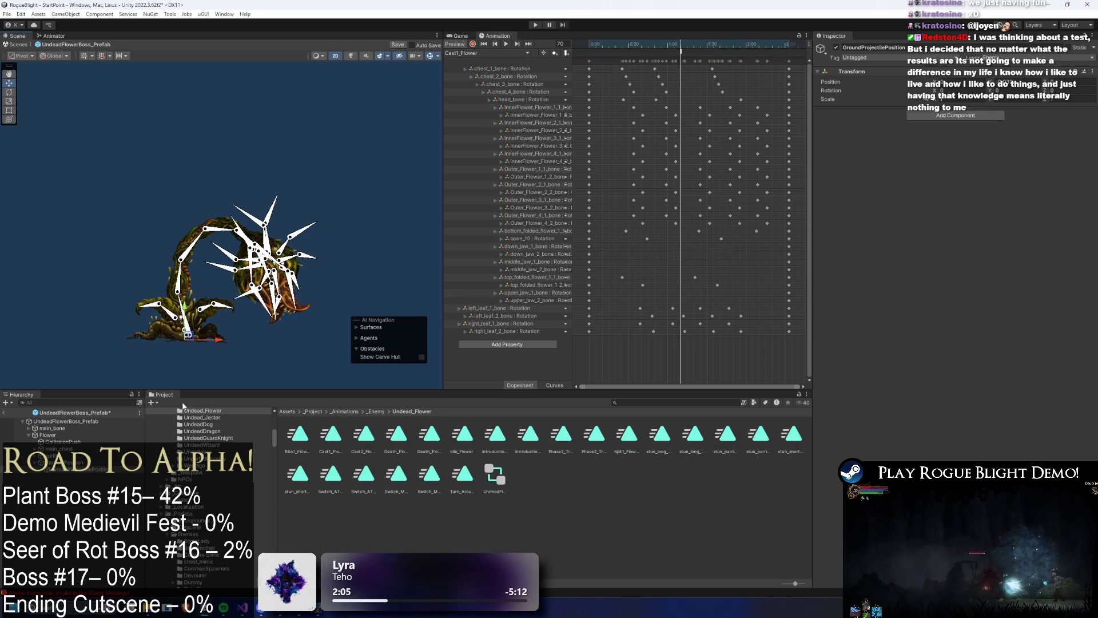
- On the prefab root, set Spawn Position Offset X to 0.7 and save the prefab
click(65, 421)
scroll(1029, 320, down, 10)
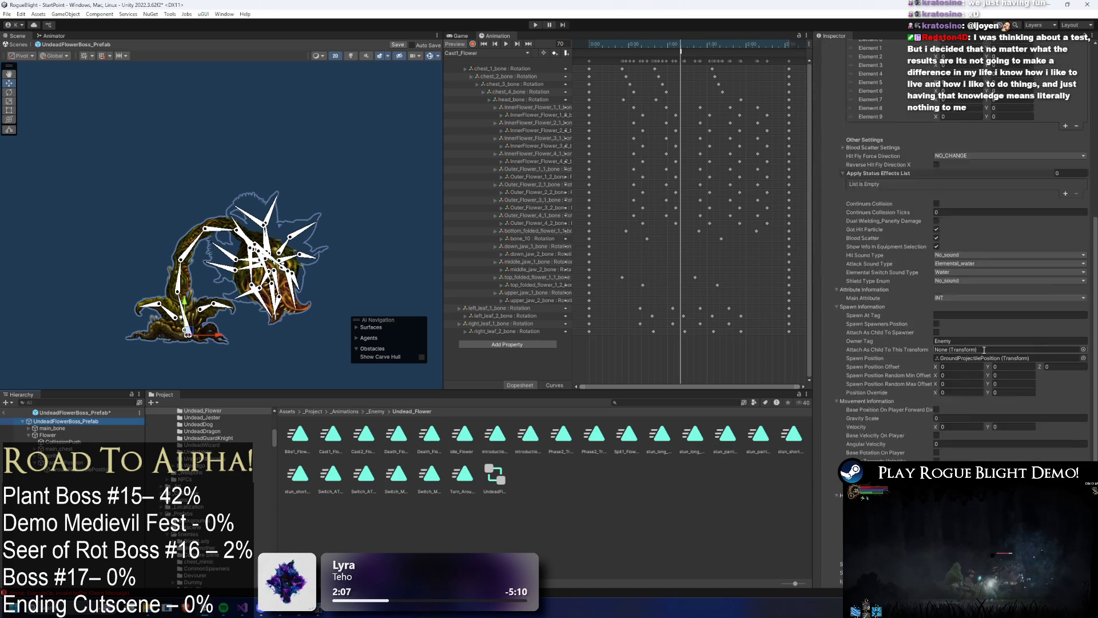
click(971, 278)
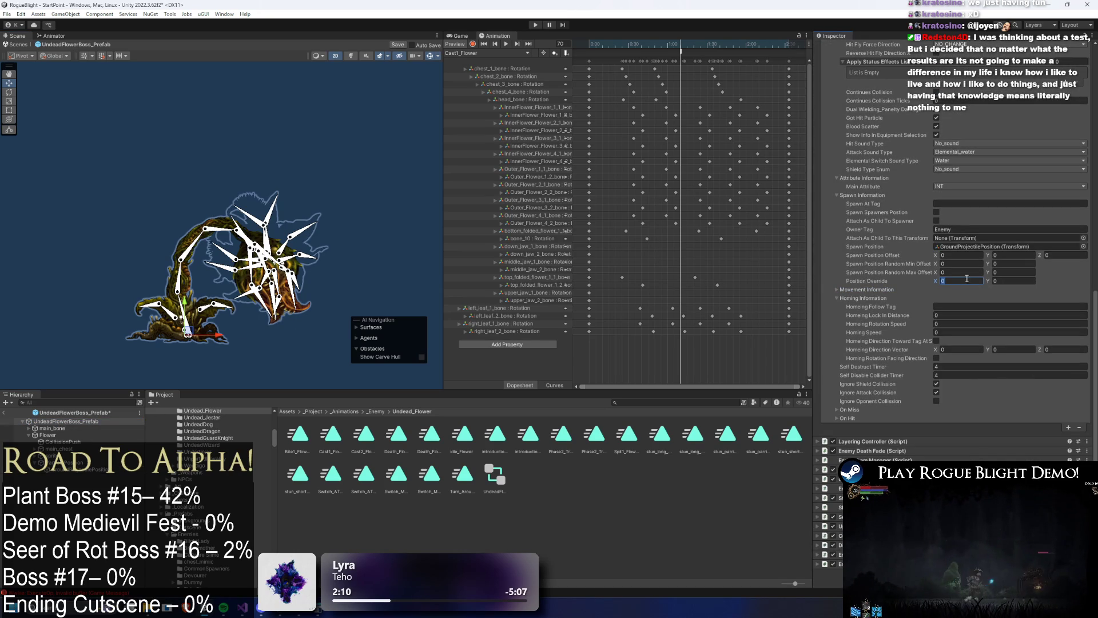
click(964, 253)
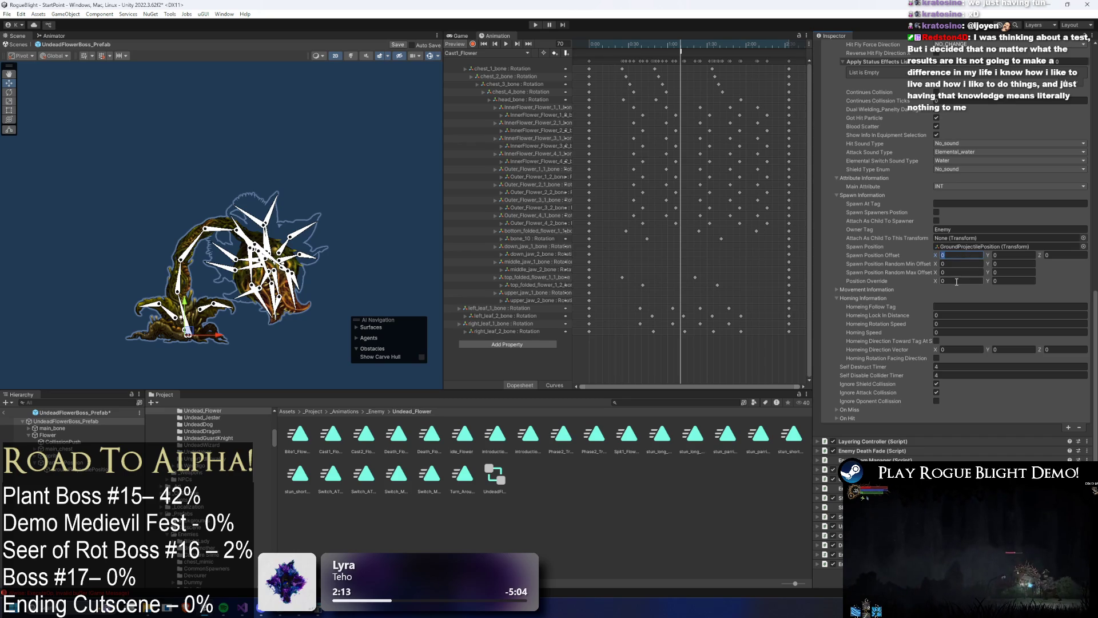
text(.7)
key(ctrl+s)
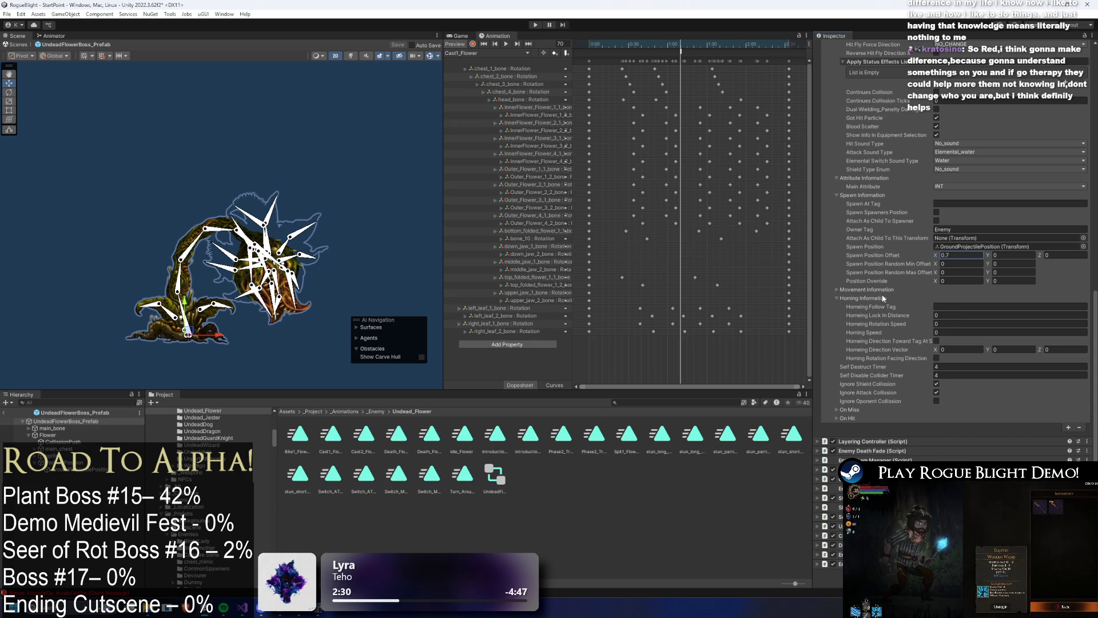
- Expand and collapse the projectile's Movement Information settings
click(884, 290)
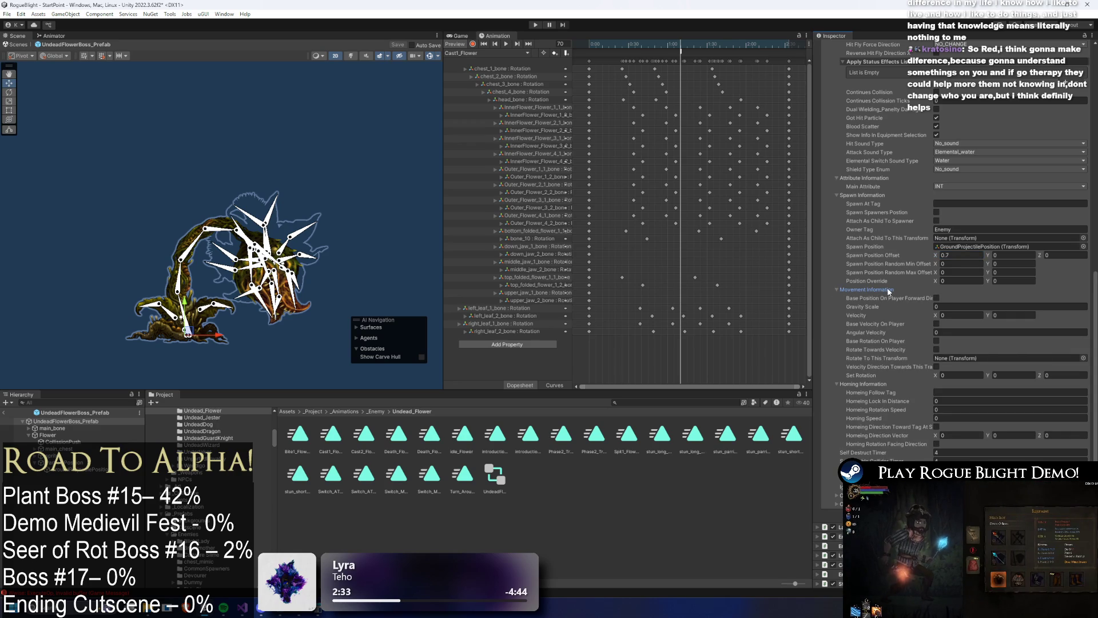
click(888, 290)
click(888, 290)
click(888, 290)
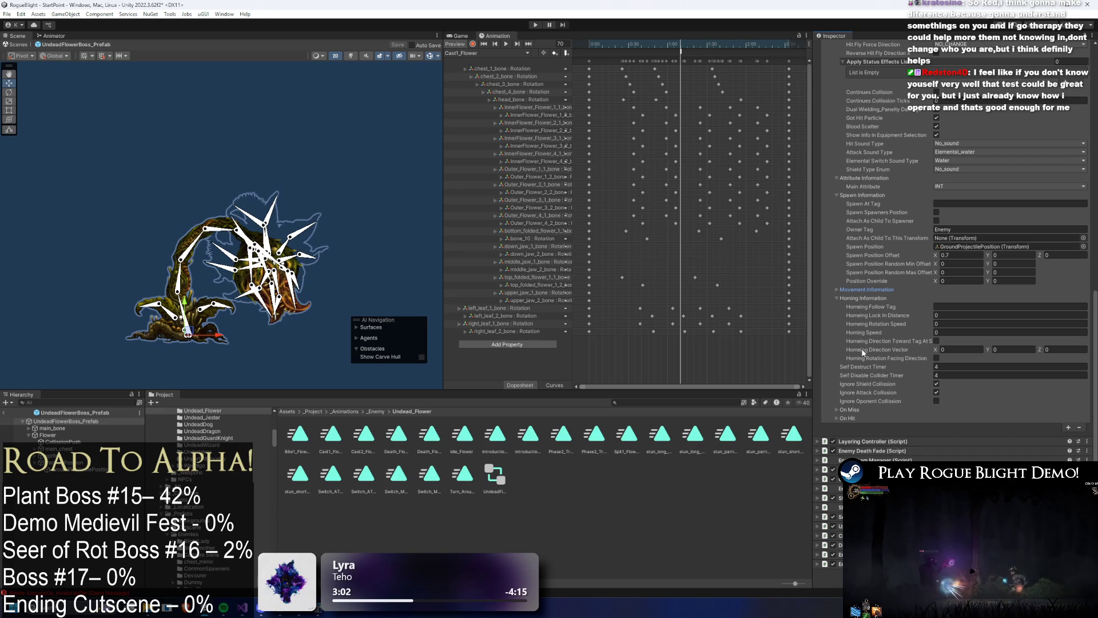
scroll(911, 307, up, 2)
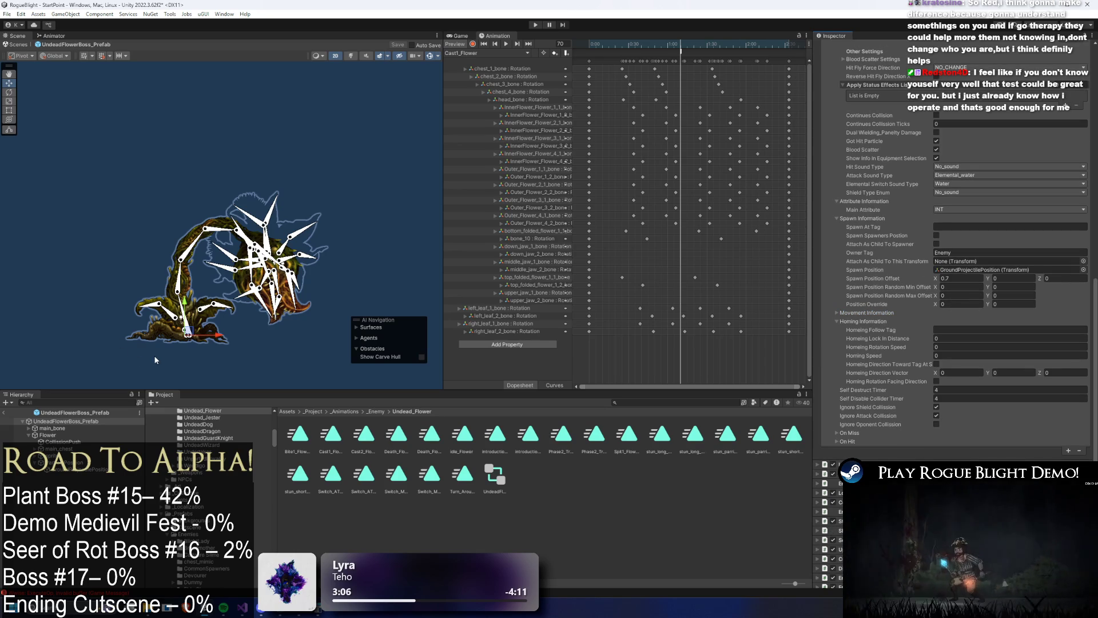
- Reselect the prefab root, review the 5 SR Water Ground entry, and inspect Cast1_Flower's spawn event
click(57, 449)
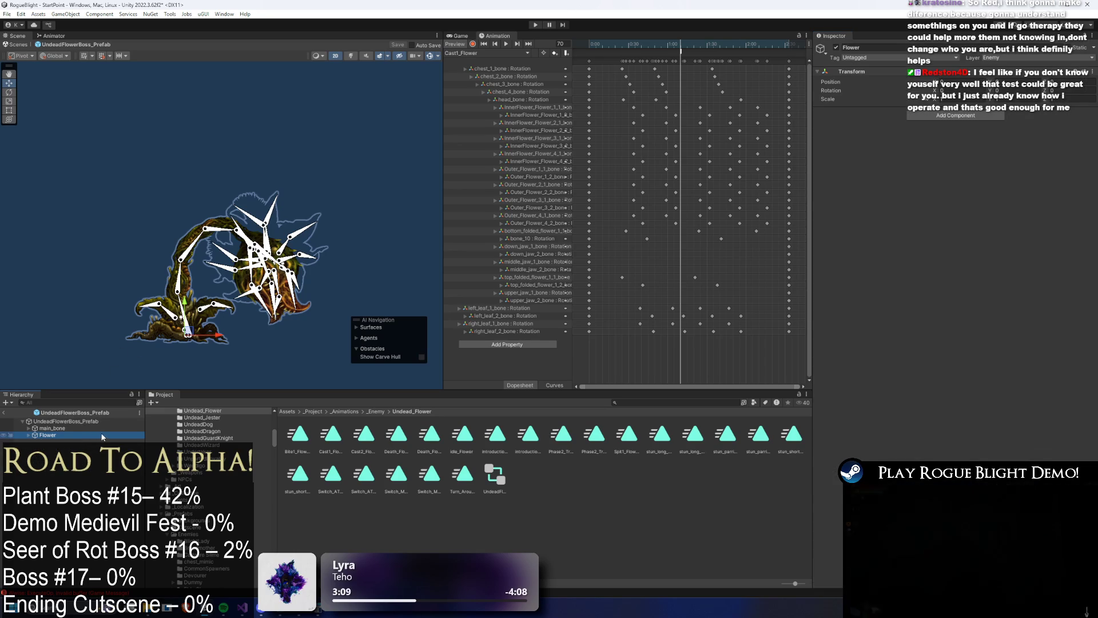
key(Up)
key(Up)
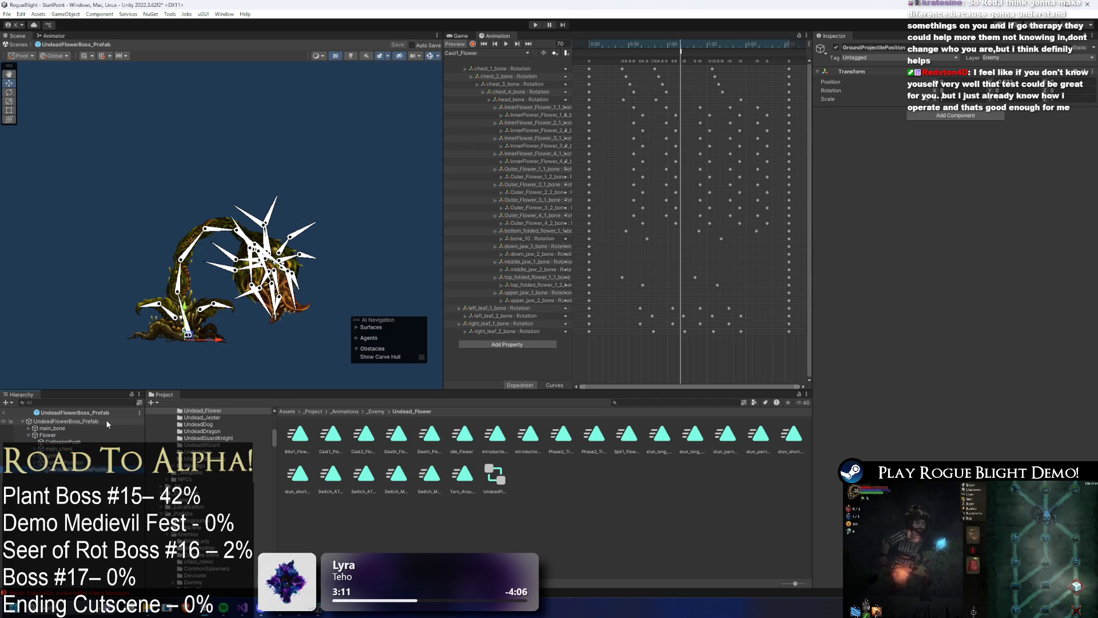
key(Left)
key(Left)
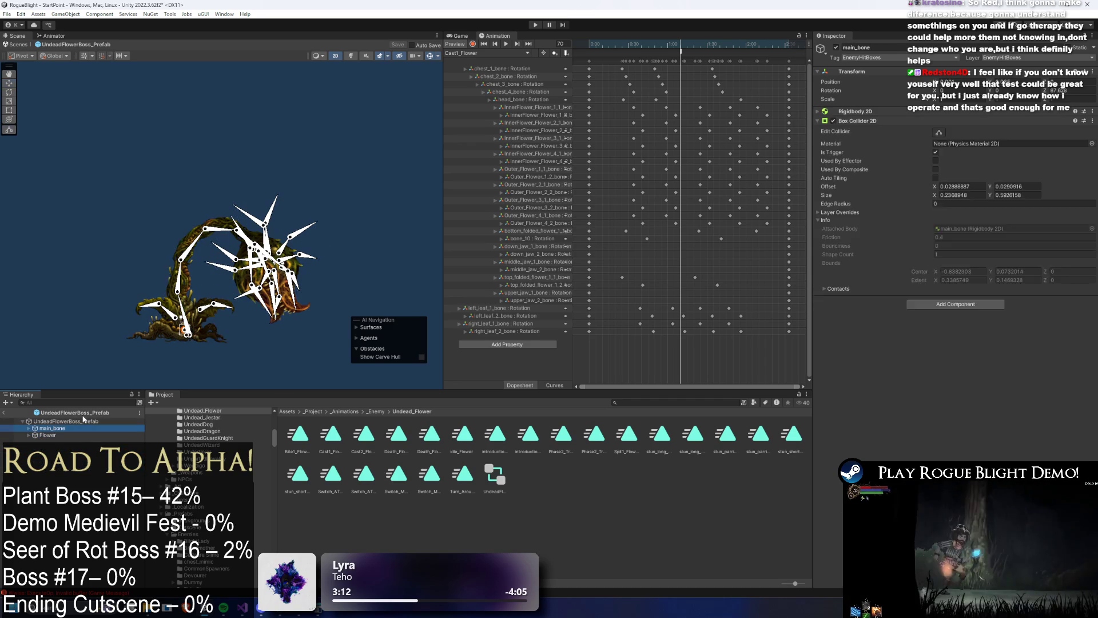
click(864, 320)
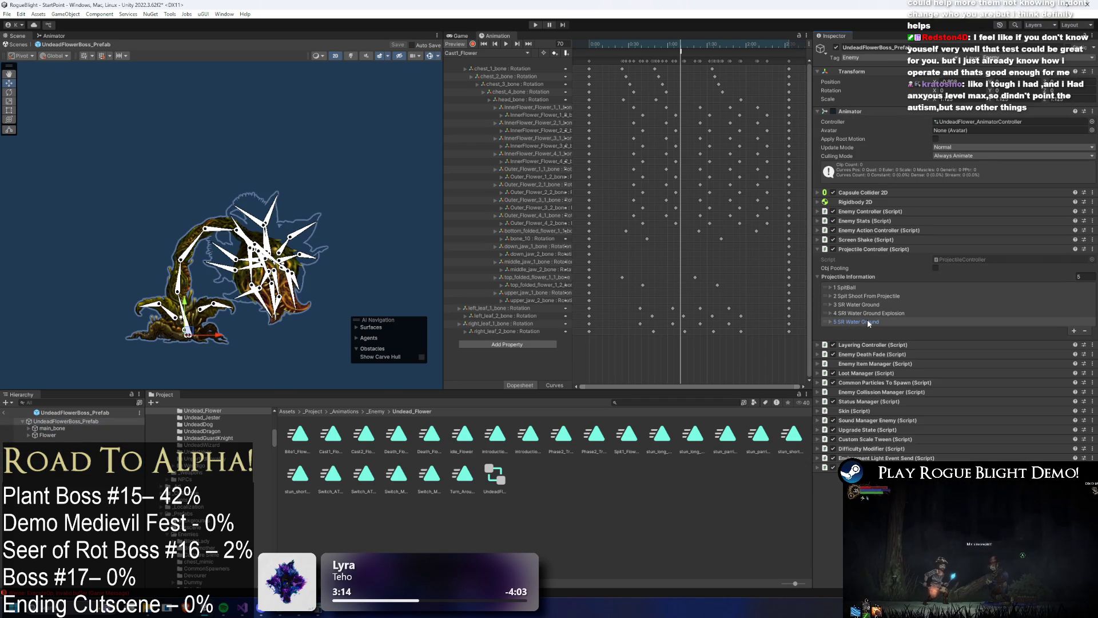
click(914, 322)
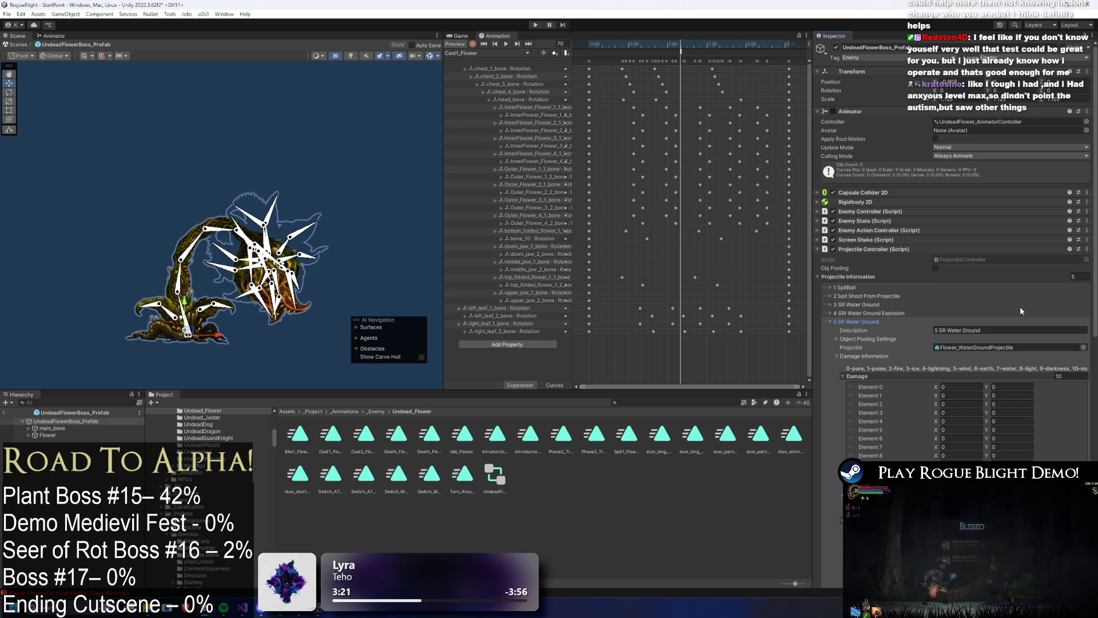
scroll(1020, 306, down, 12)
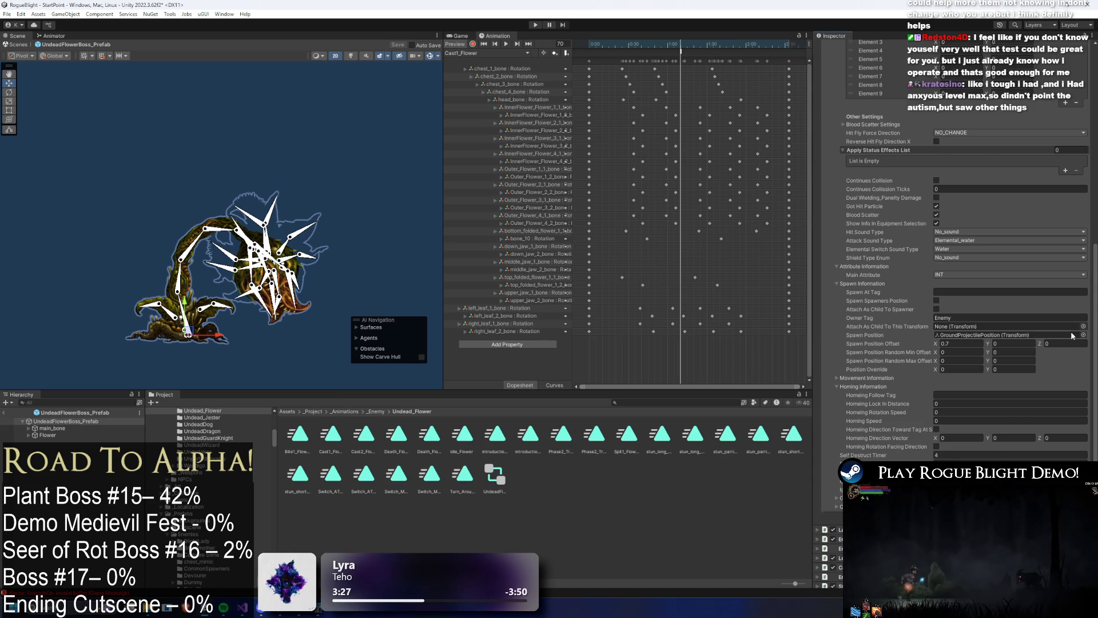
scroll(1071, 336, up, 5)
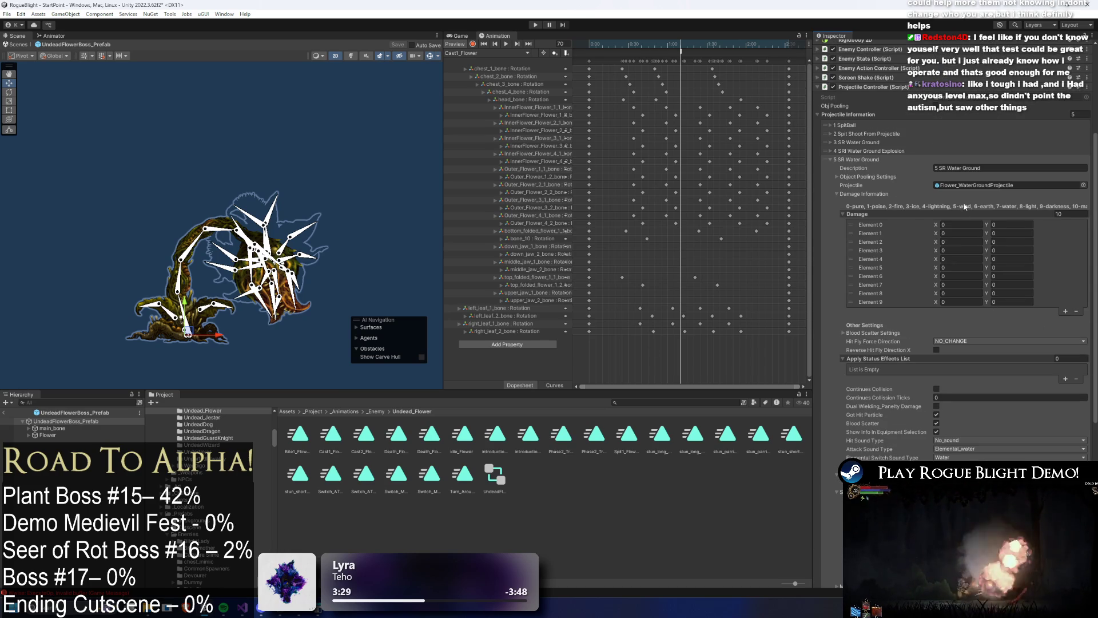
click(681, 60)
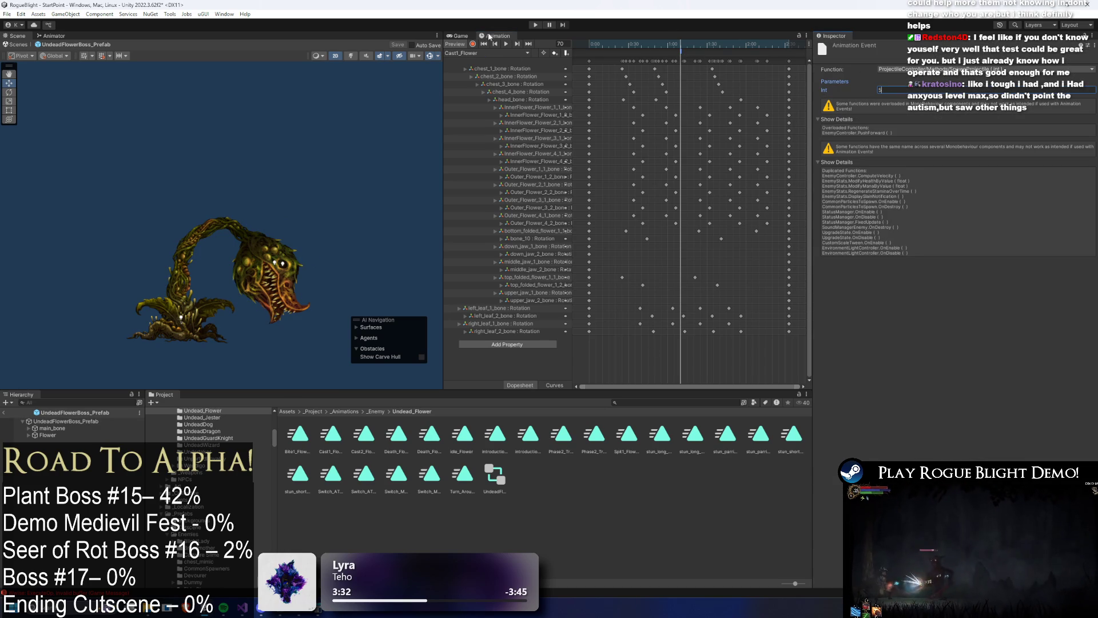
click(54, 36)
- Select the Mag SR - Magic Cast 1 state and enter Play mode
click(302, 243)
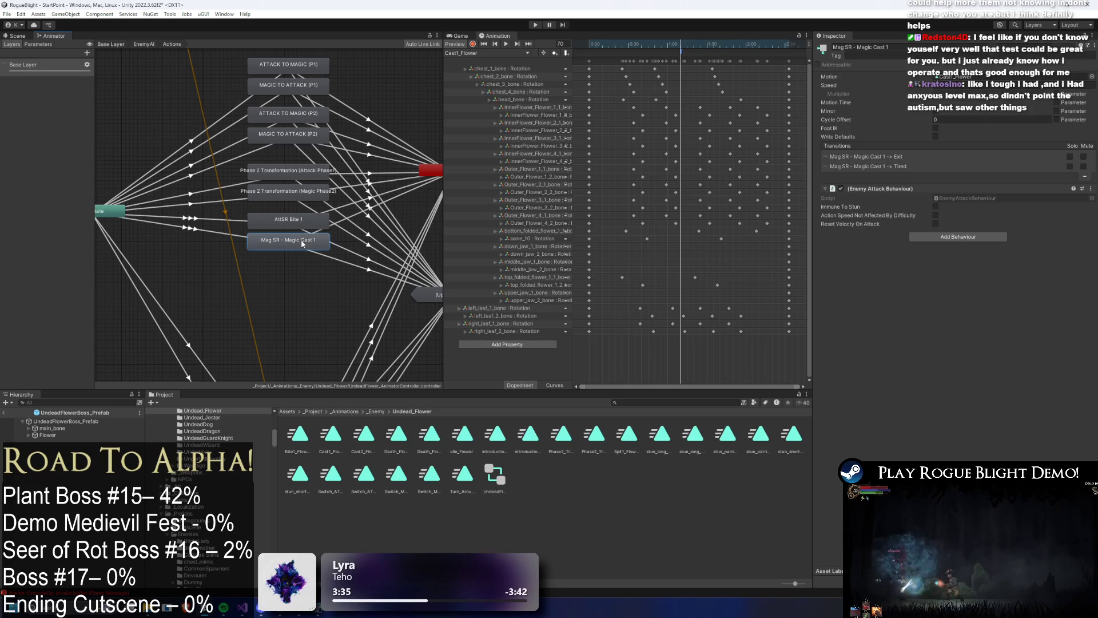
click(534, 24)
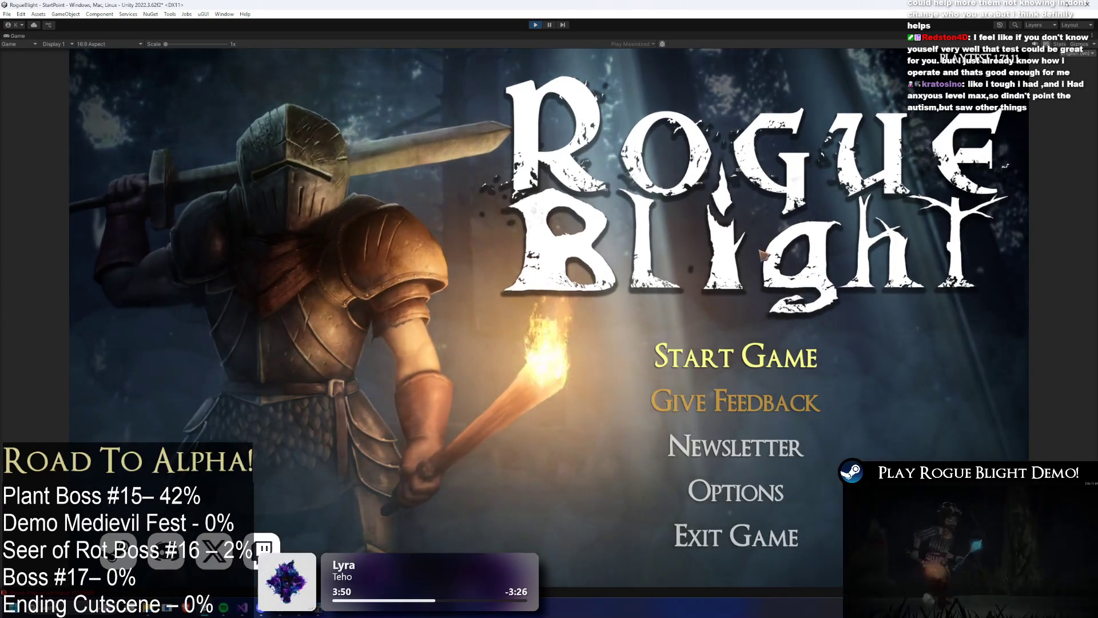
- Start the game from the first save slot and fight the plant boss, moving and attacking
click(736, 355)
click(815, 332)
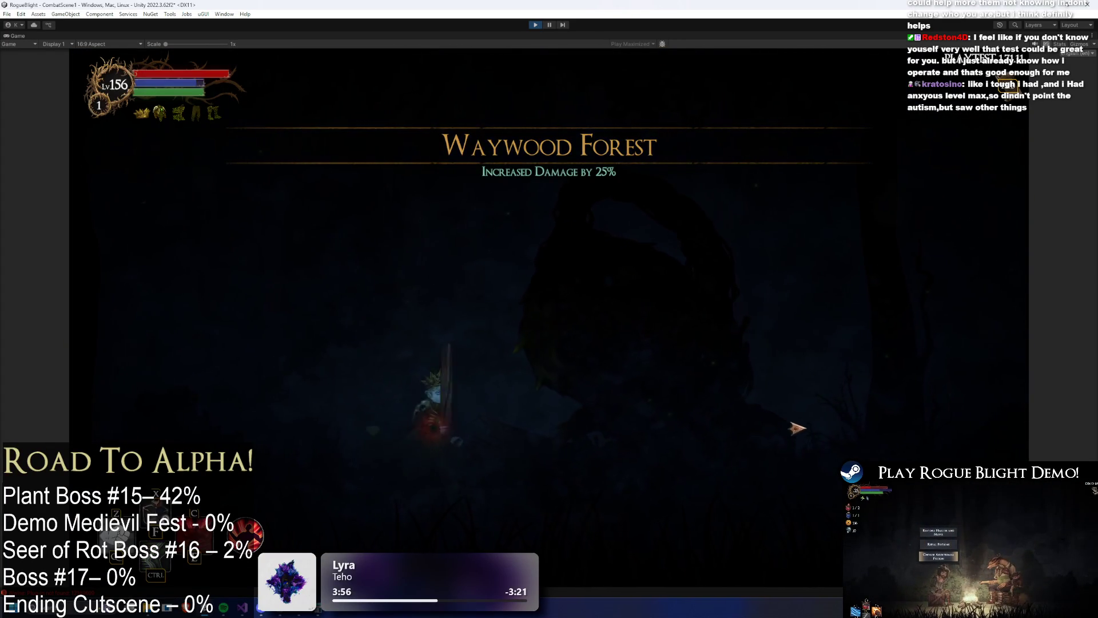
key(space)
key(d)
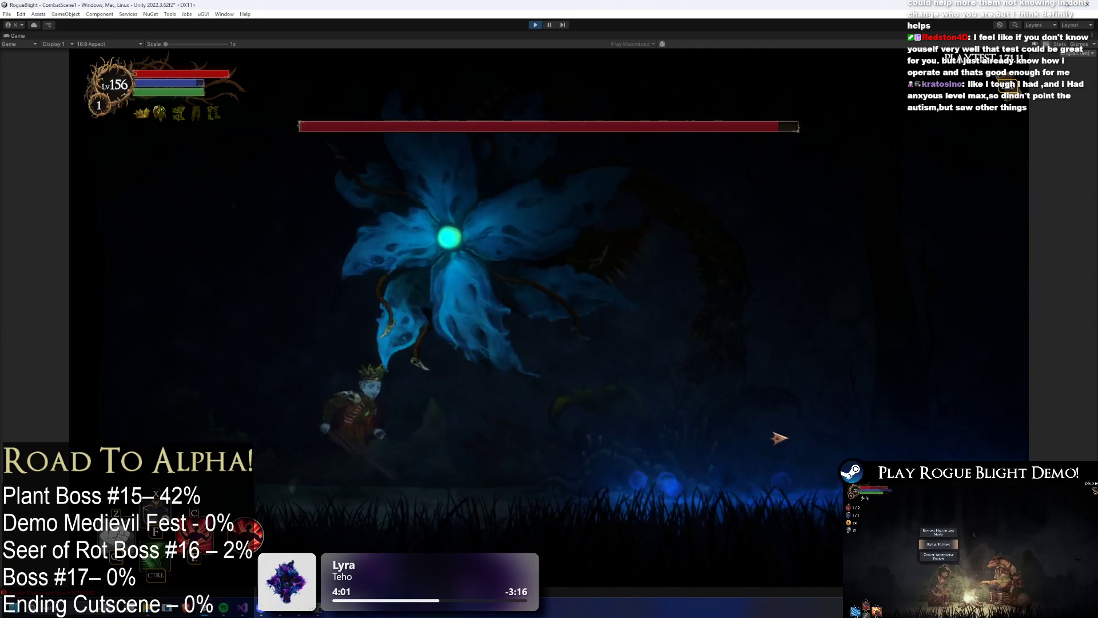
key(d)
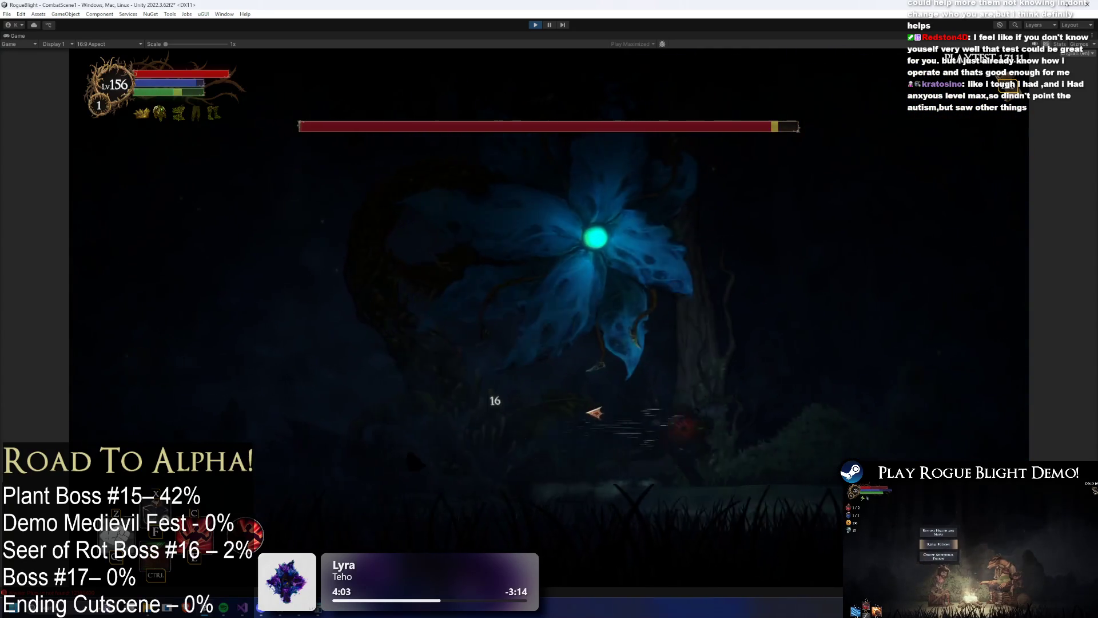
click(606, 473)
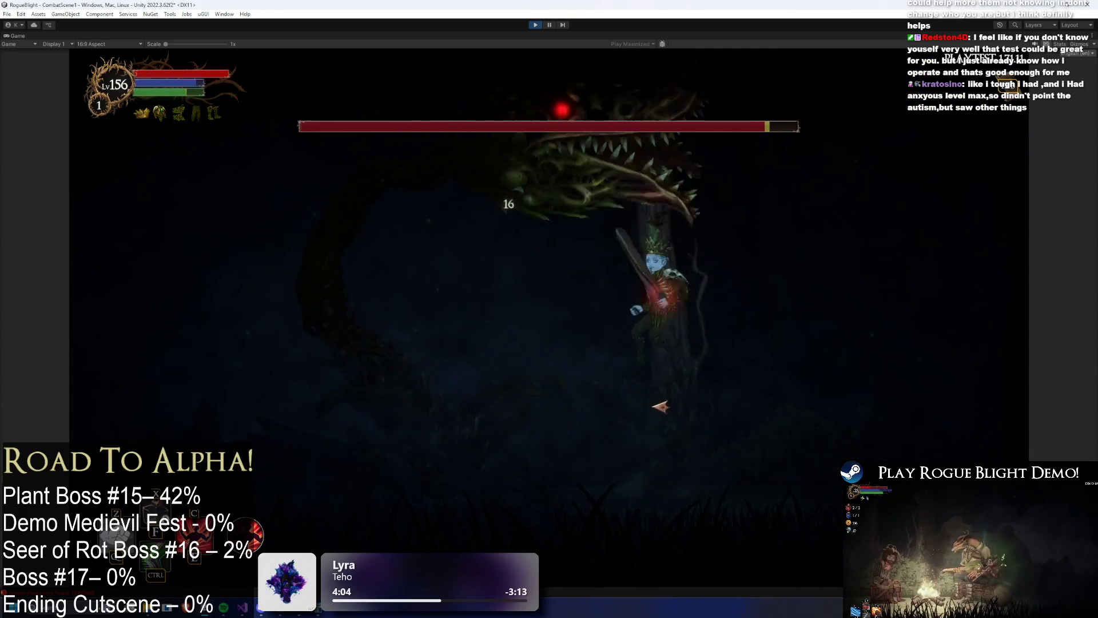
click(712, 419)
key(d)
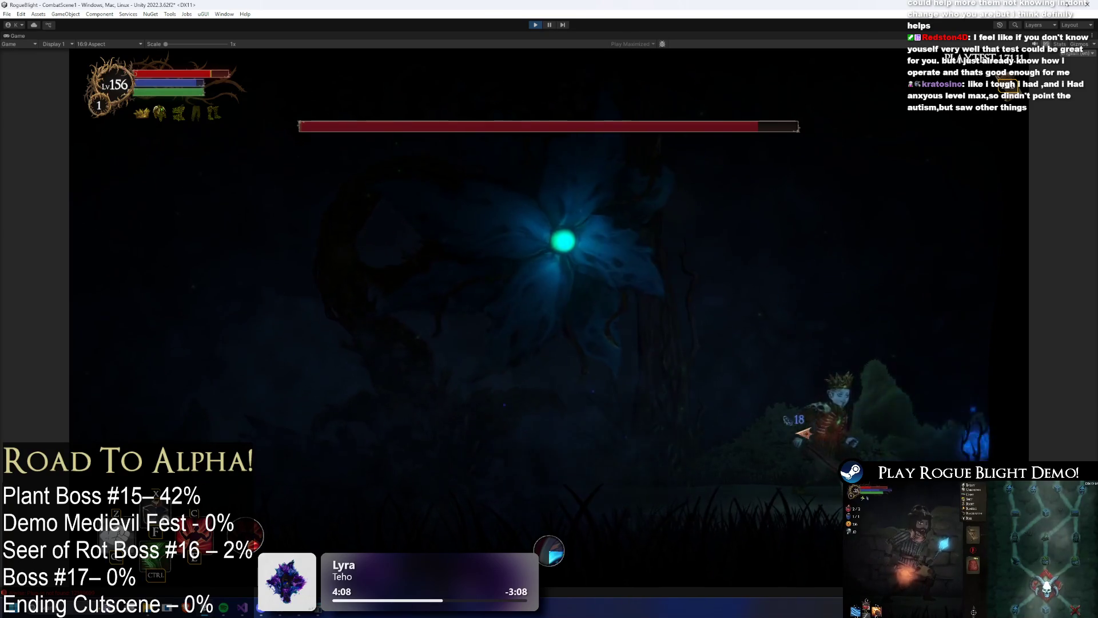
key(a)
key(a)
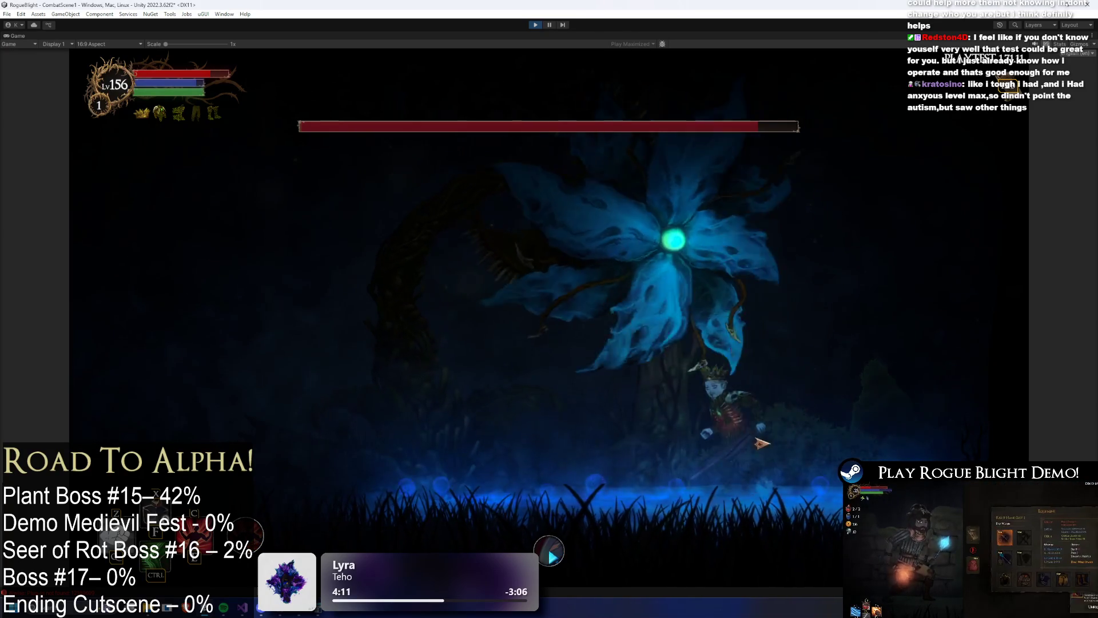
key(a)
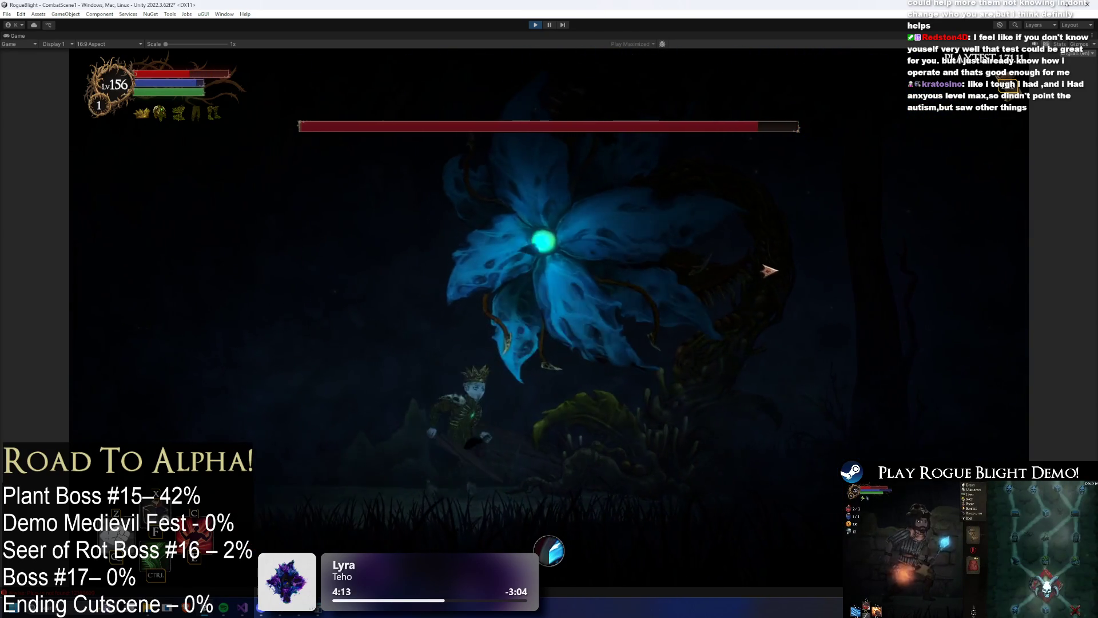
key(d)
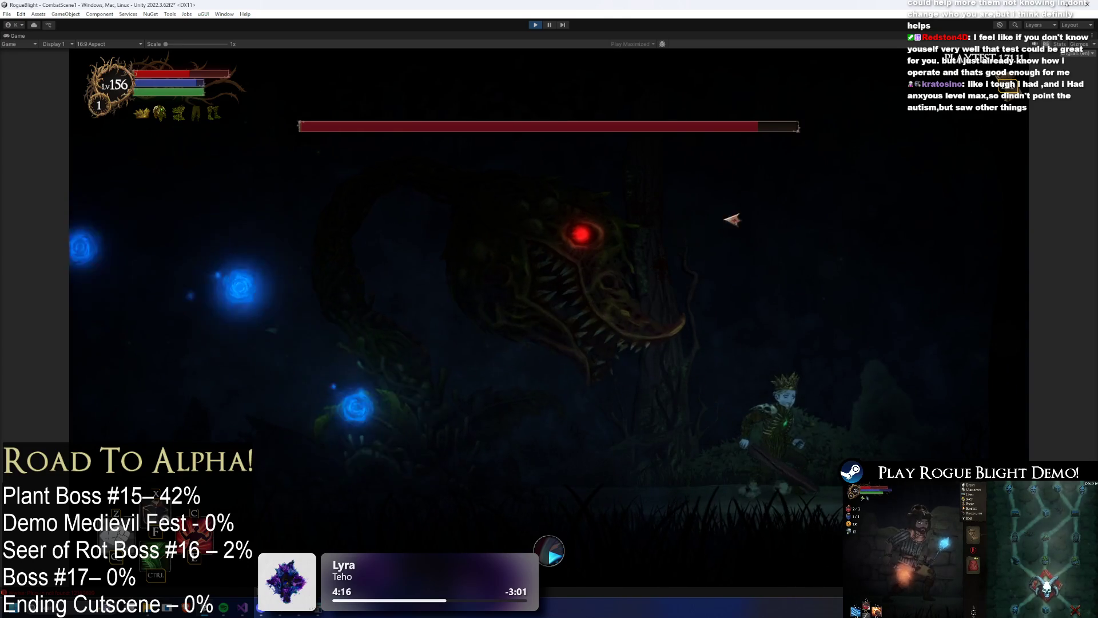
key(a)
key(a)
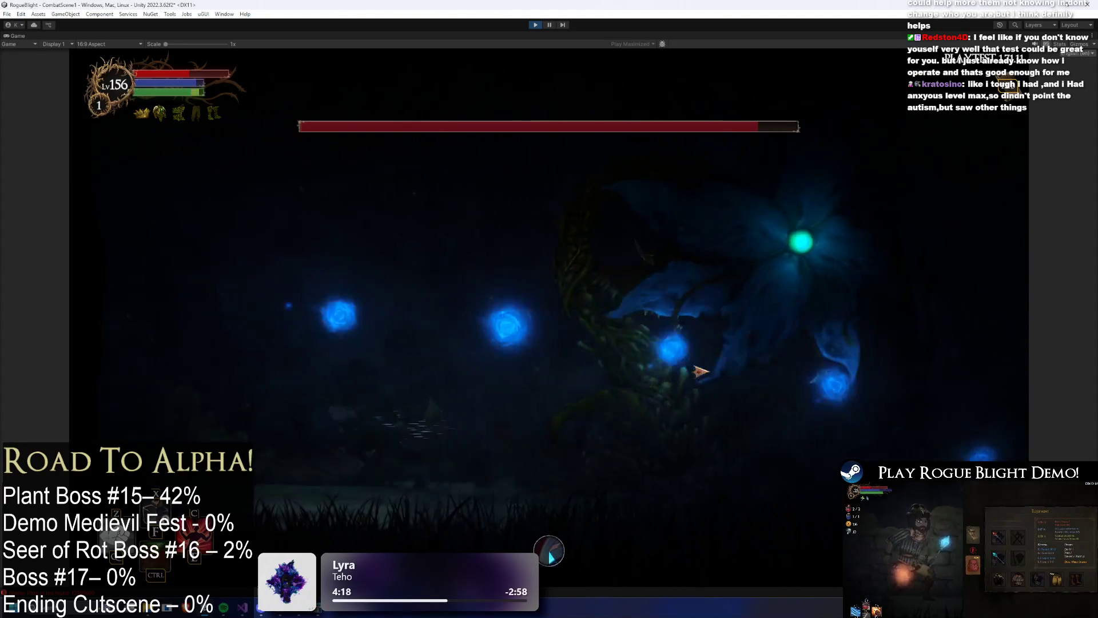
key(d)
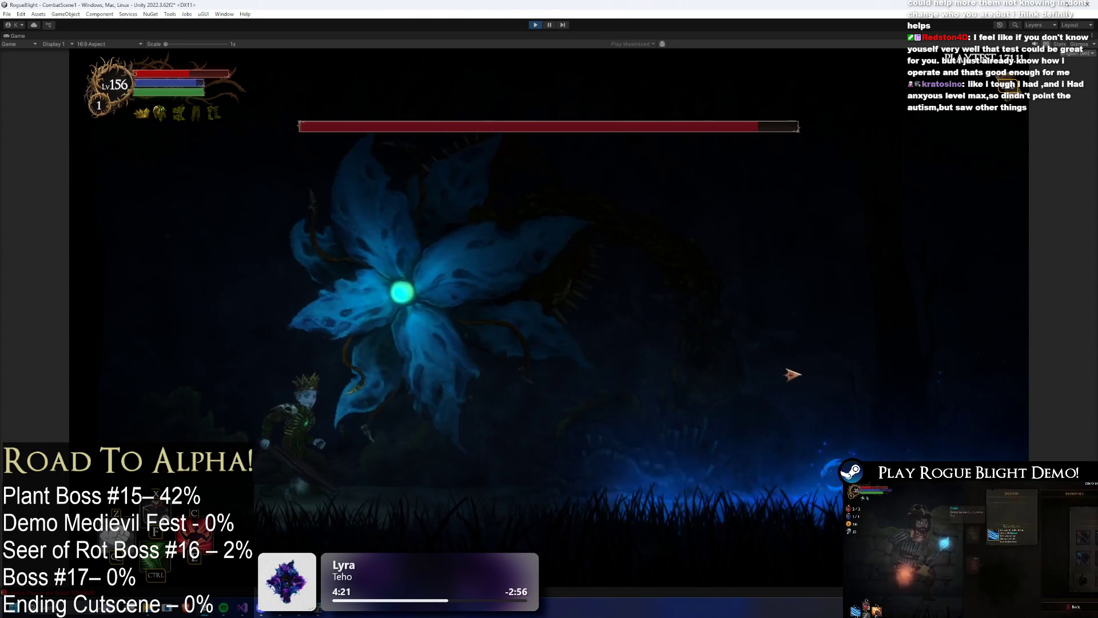
key(d)
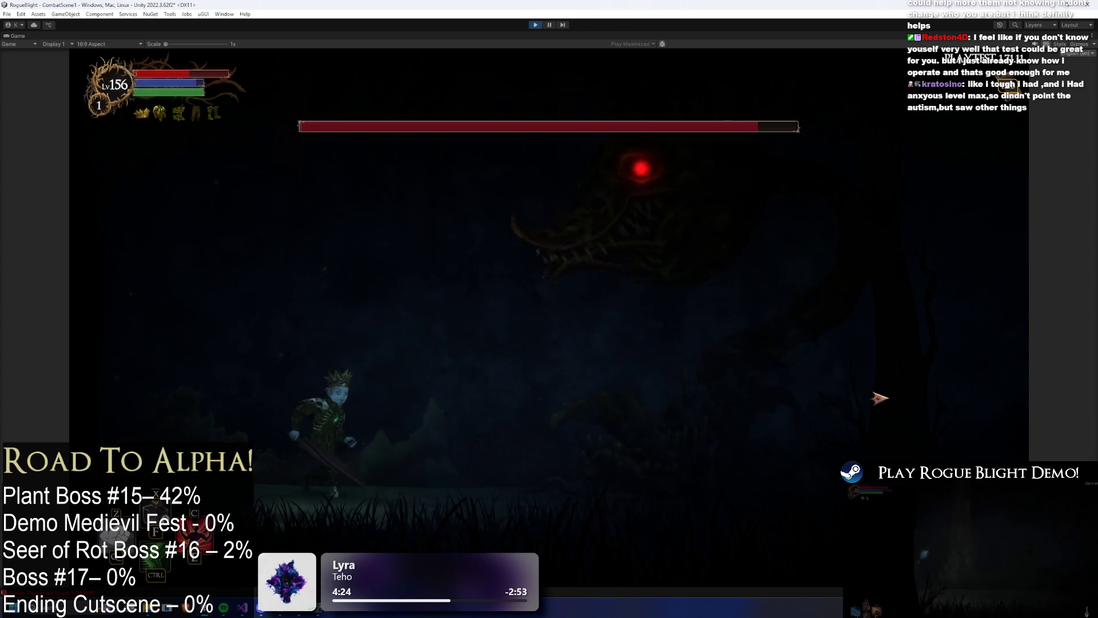
- Keep dodging the boss's orbs, enable cheats with F1, and land more strikes including aerial slashes
key(space)
key(d)
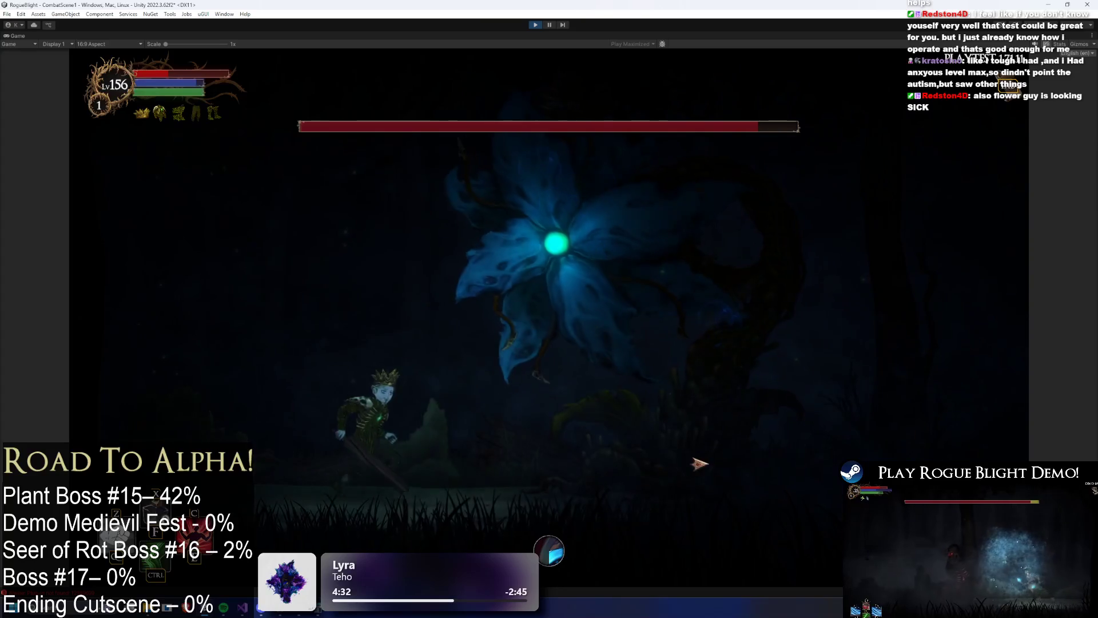
key(d)
key(a)
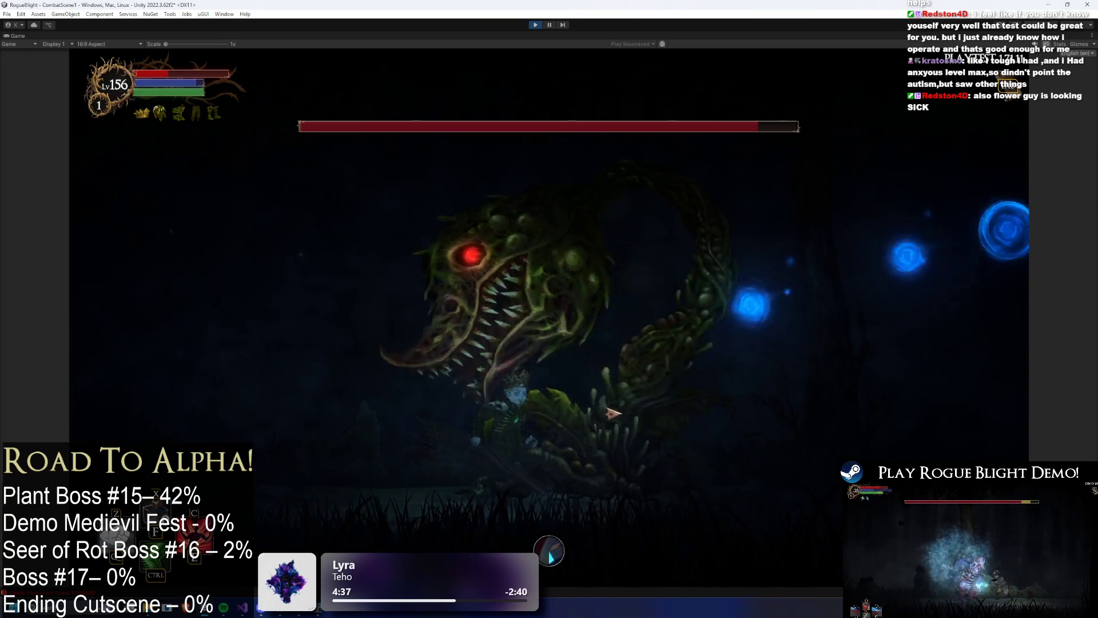
key(d)
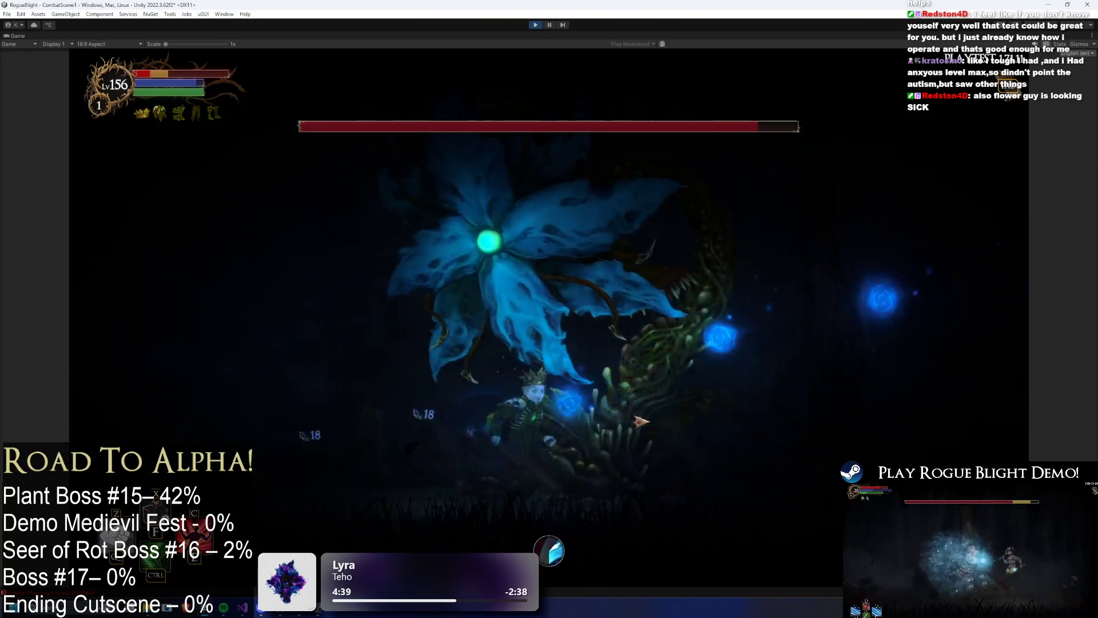
key(F1)
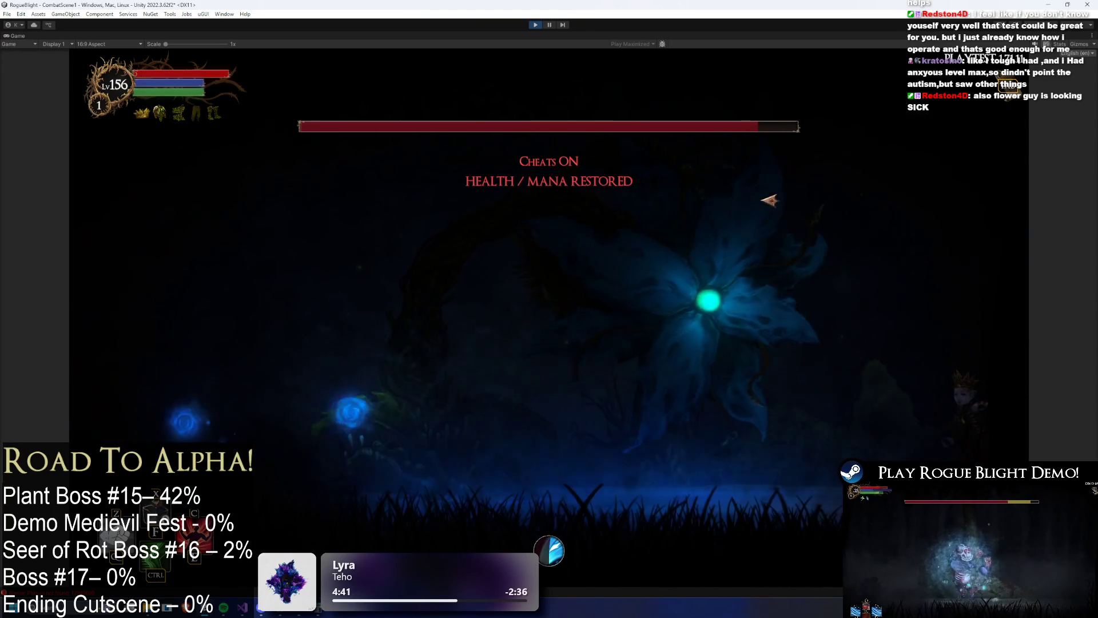
key(a)
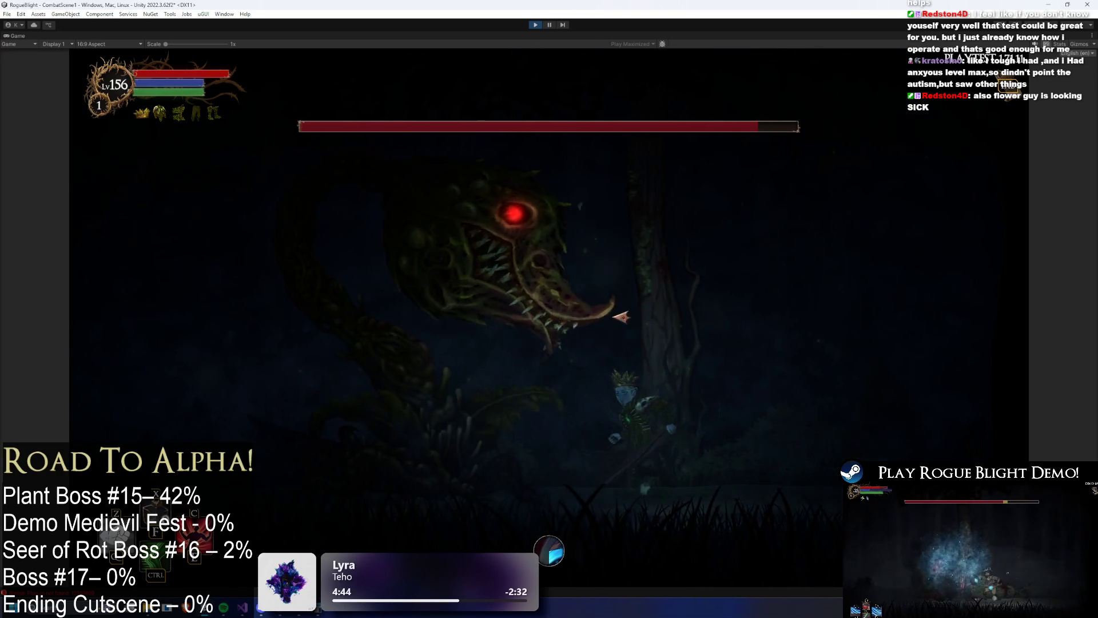
key(a)
click(796, 335)
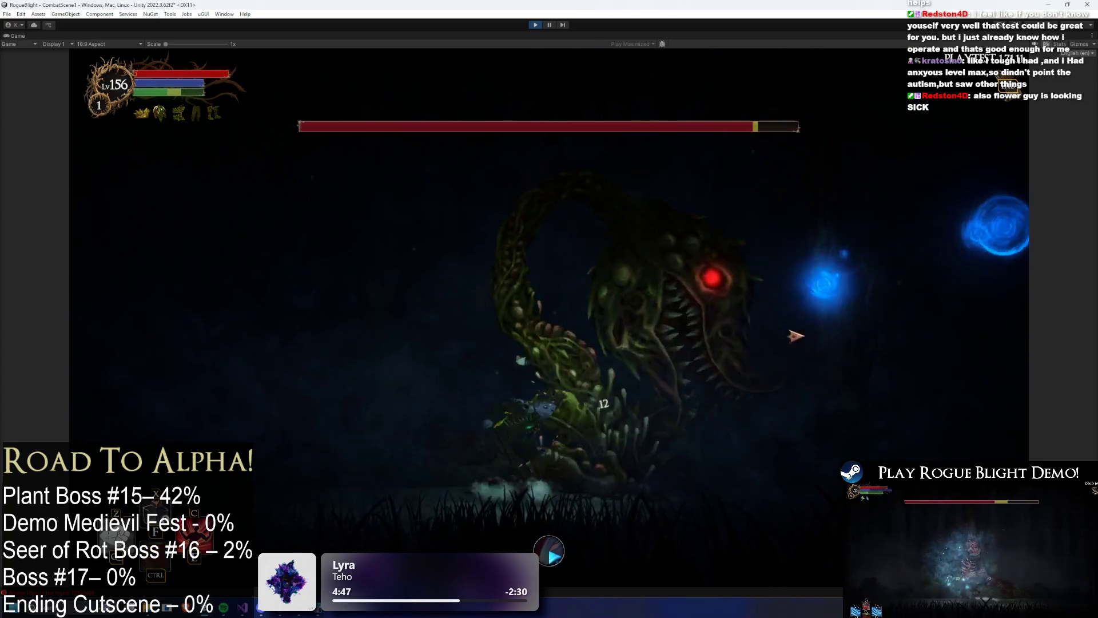
key(a)
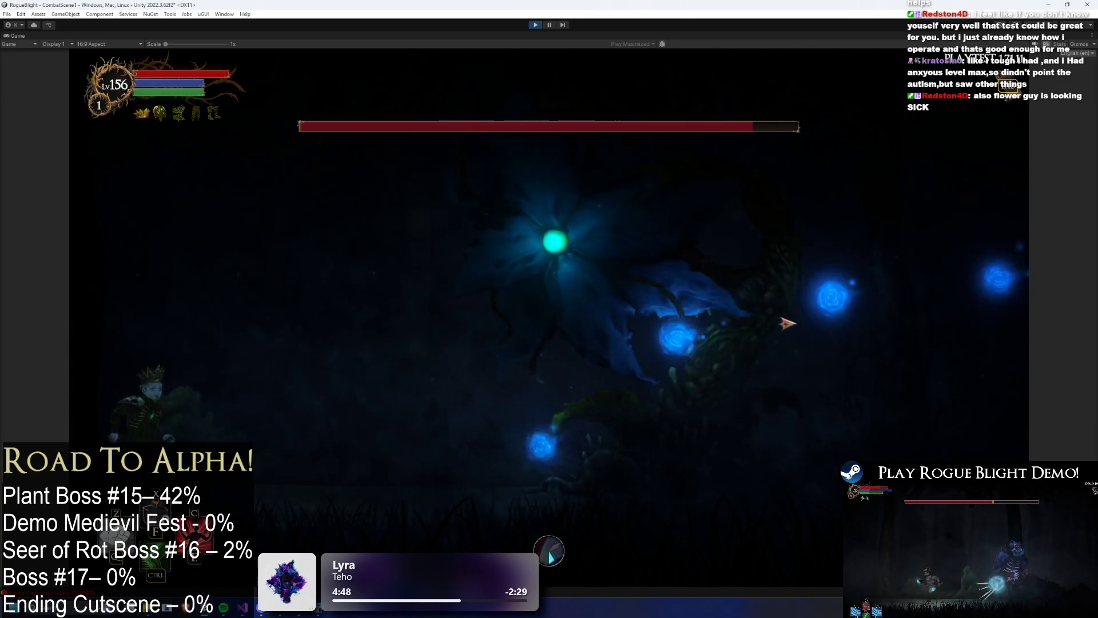
key(space)
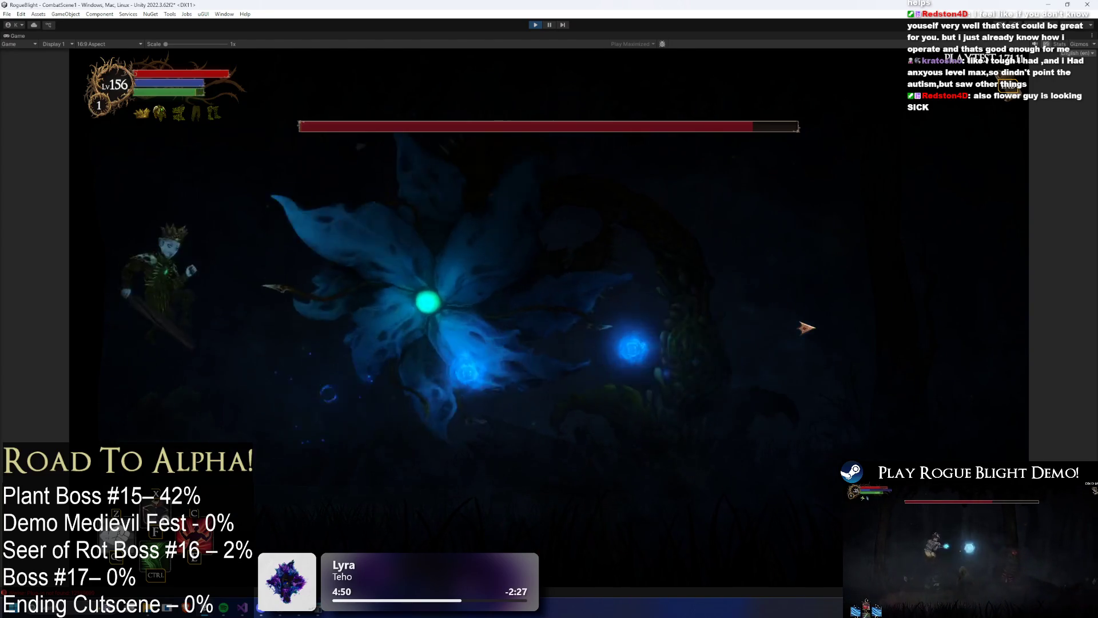
click(806, 327)
key(d)
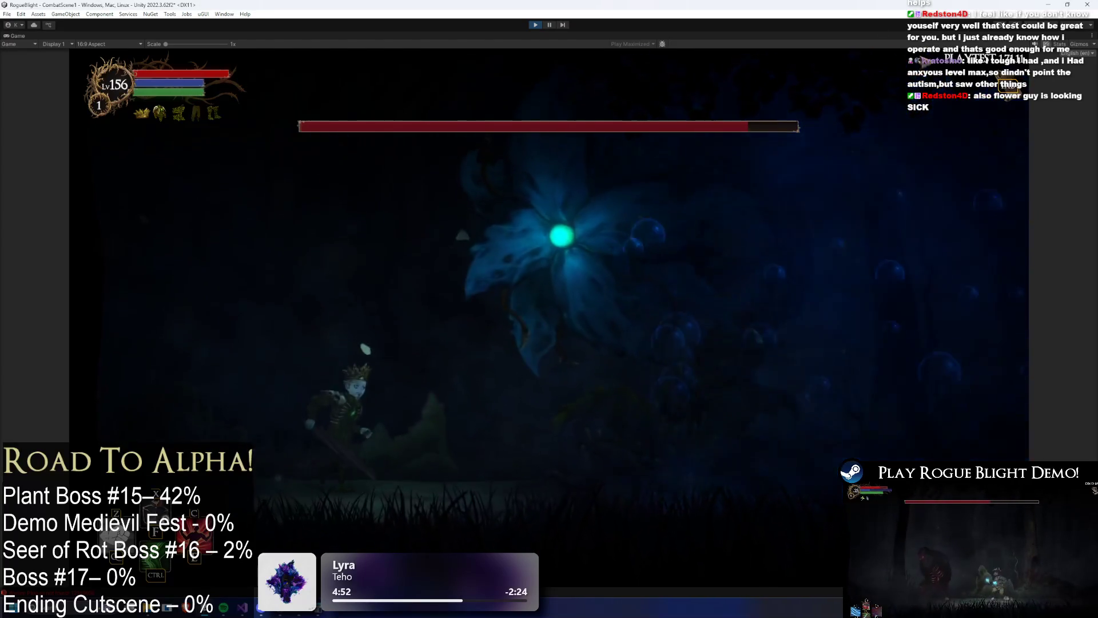
key(d)
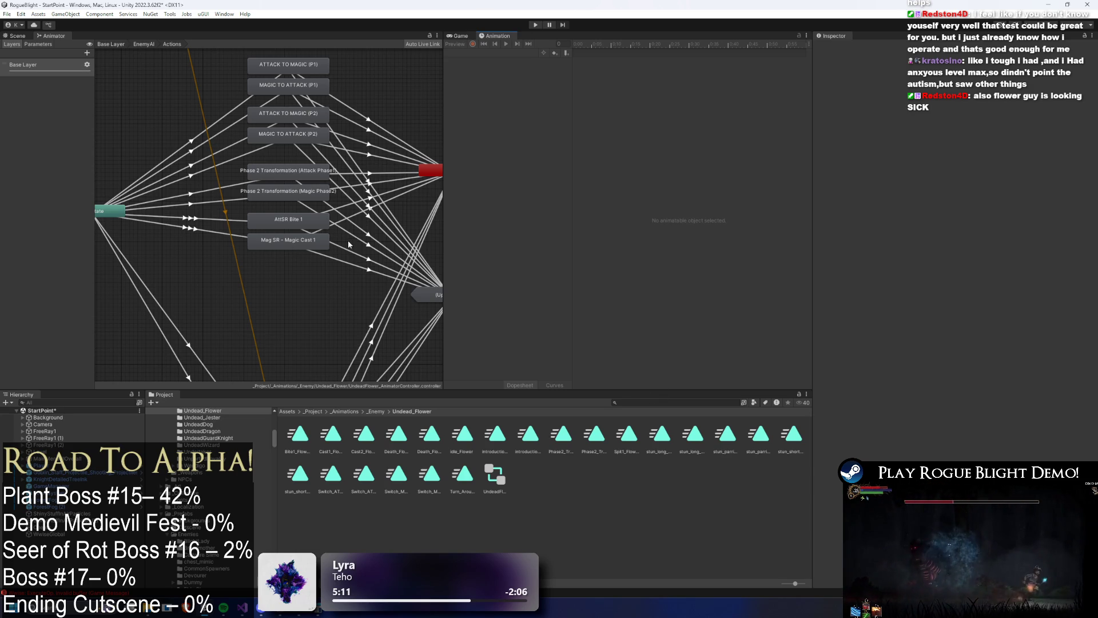
- Open UndeadFlowerBoss_Prefab in the Scene view and scroll to its projectile spawn settings
click(296, 242)
text(undead flower prefa)
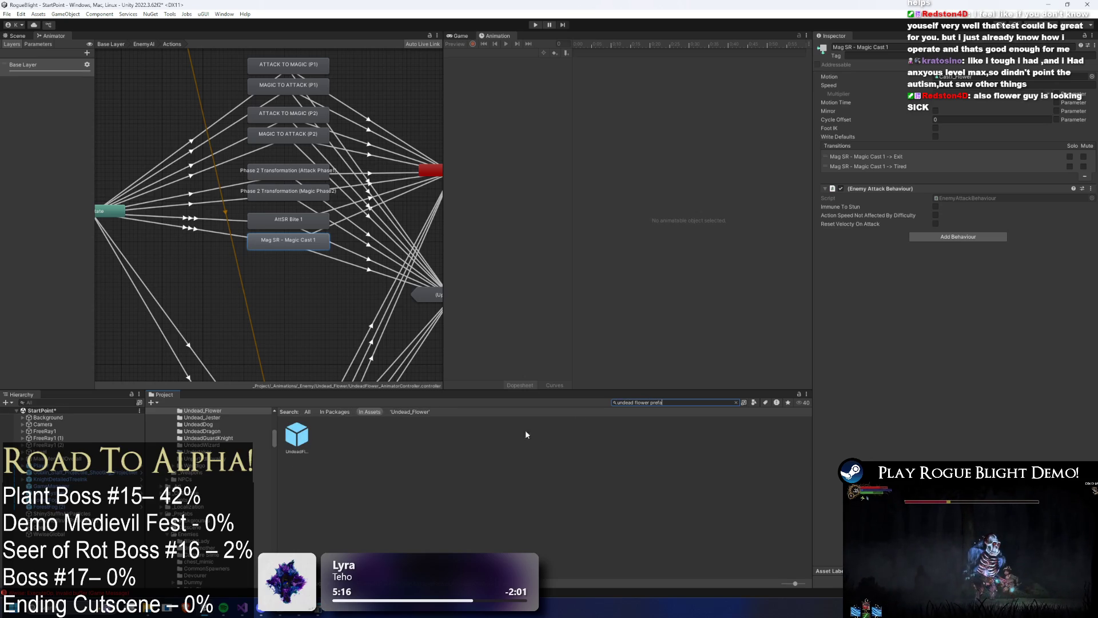
double_click(298, 436)
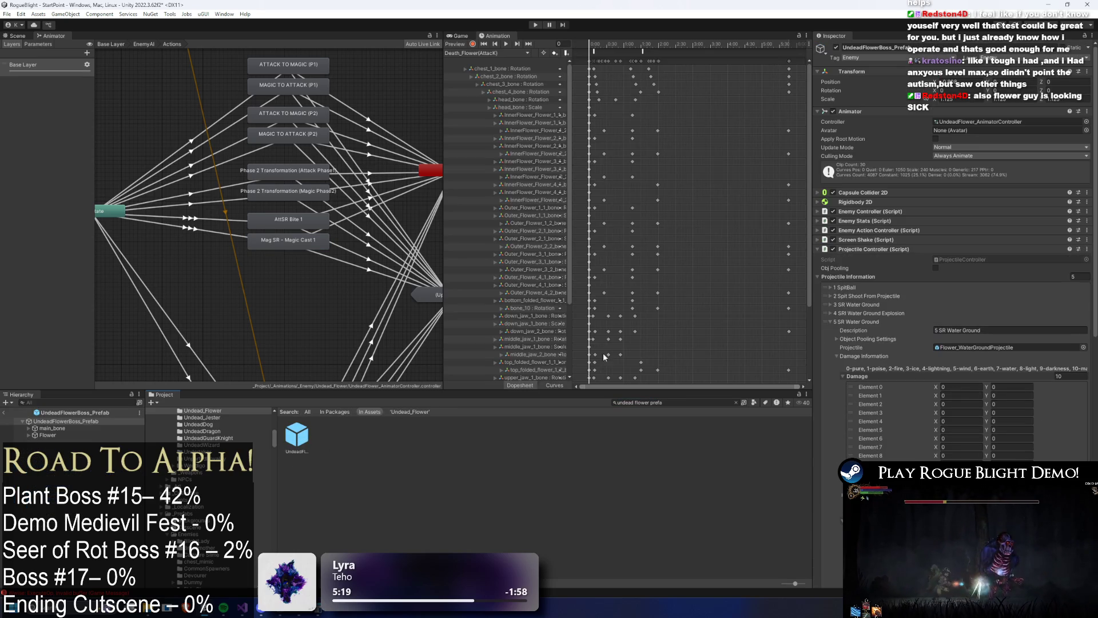
click(26, 34)
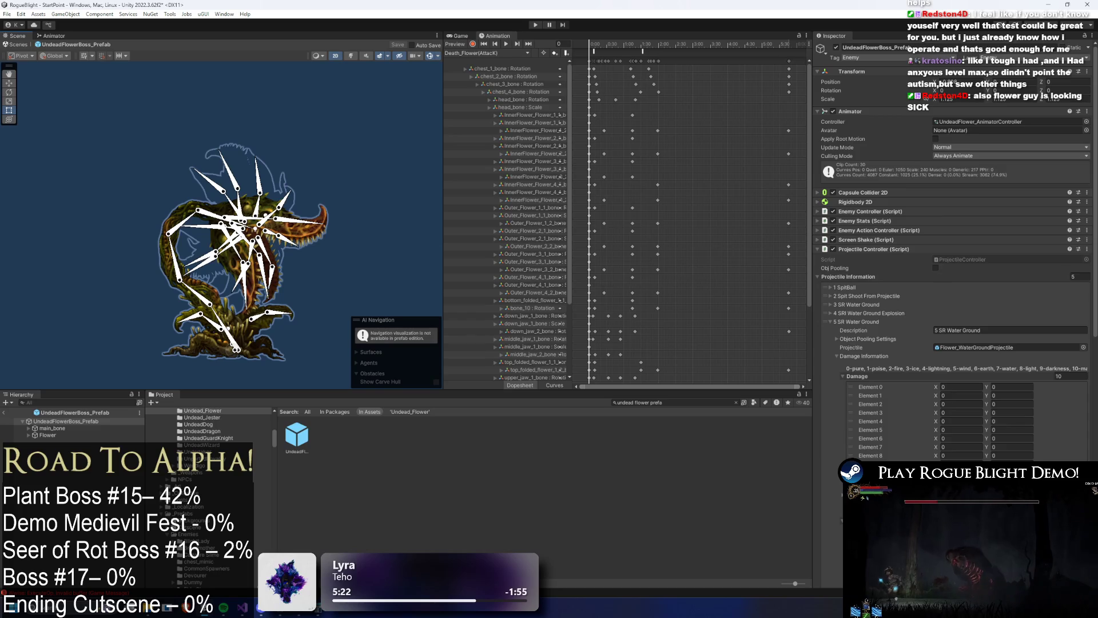
scroll(1016, 314, down, 10)
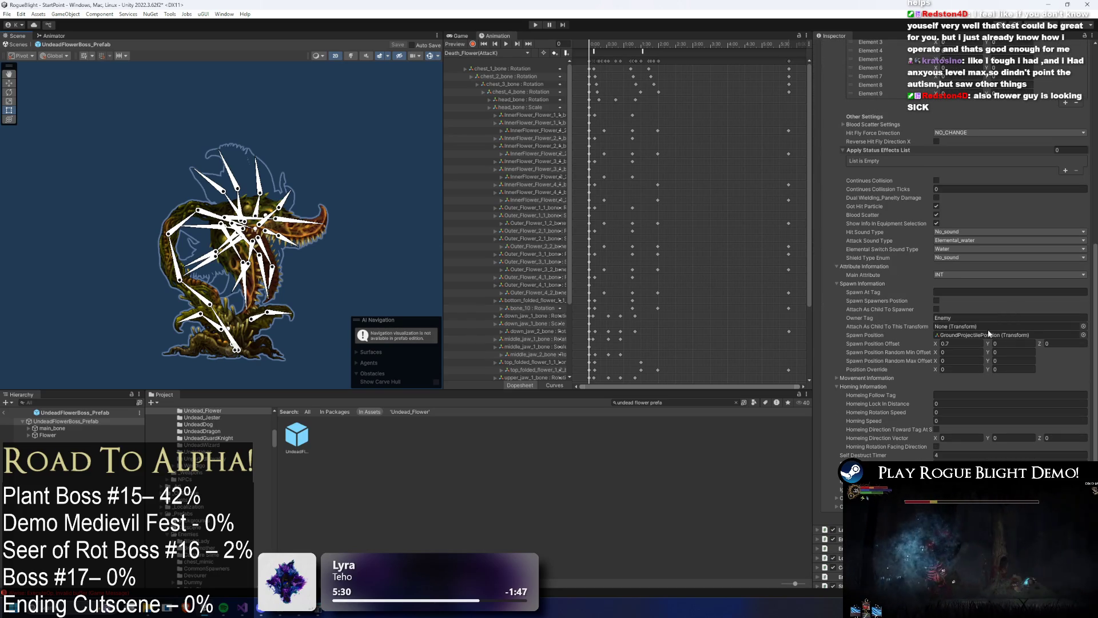
- Check the Spawn Position Offset X value and expand the projectile's Movement Information
click(960, 343)
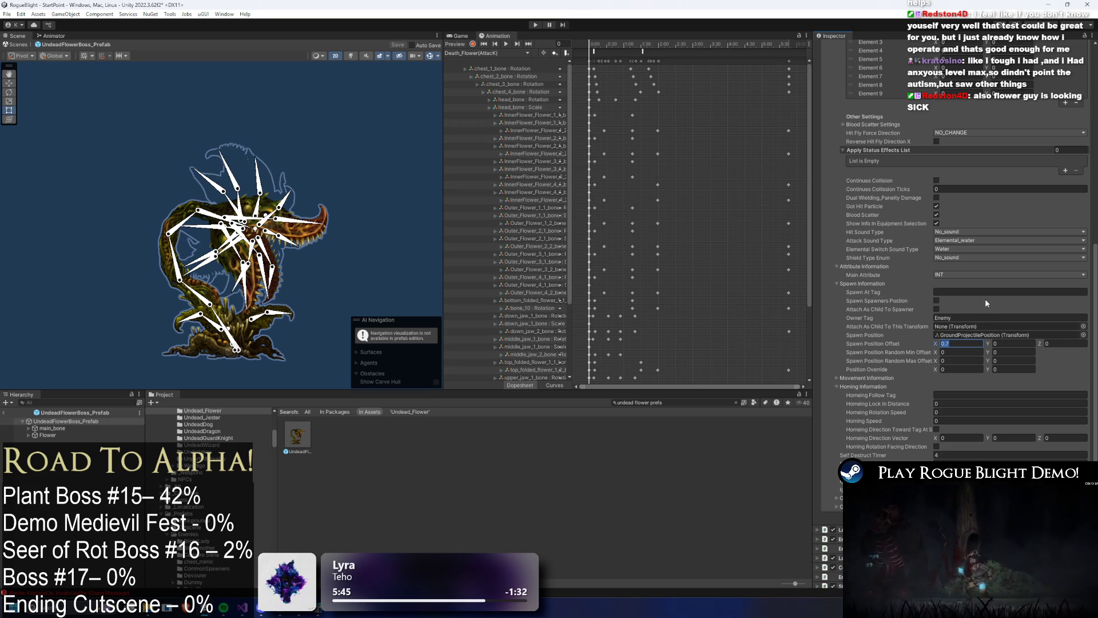
click(882, 376)
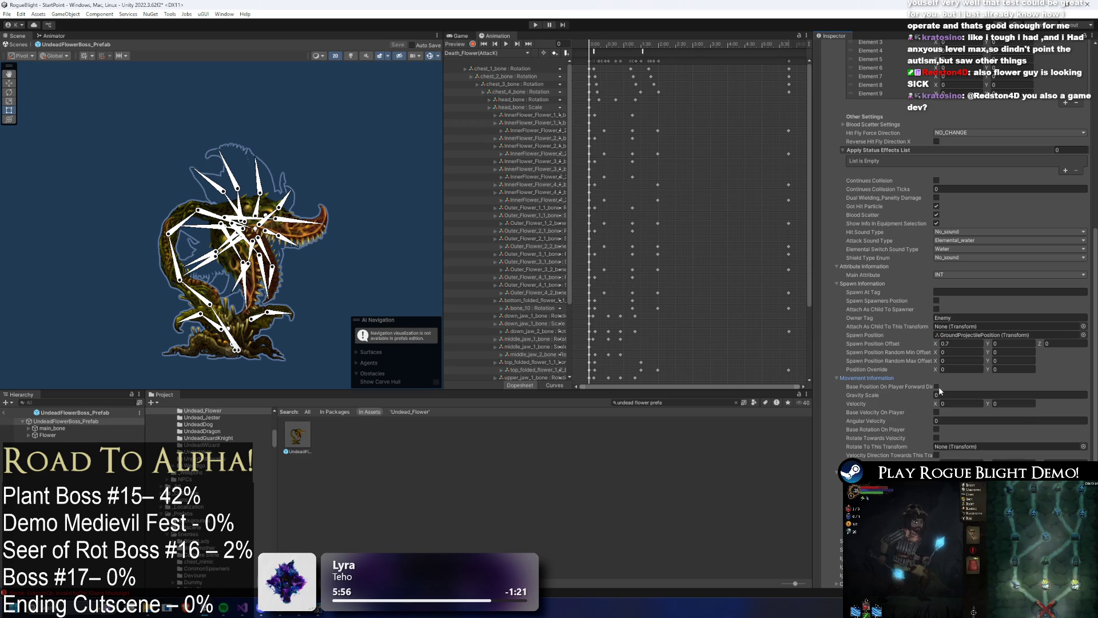
right_click(939, 388)
click(822, 373)
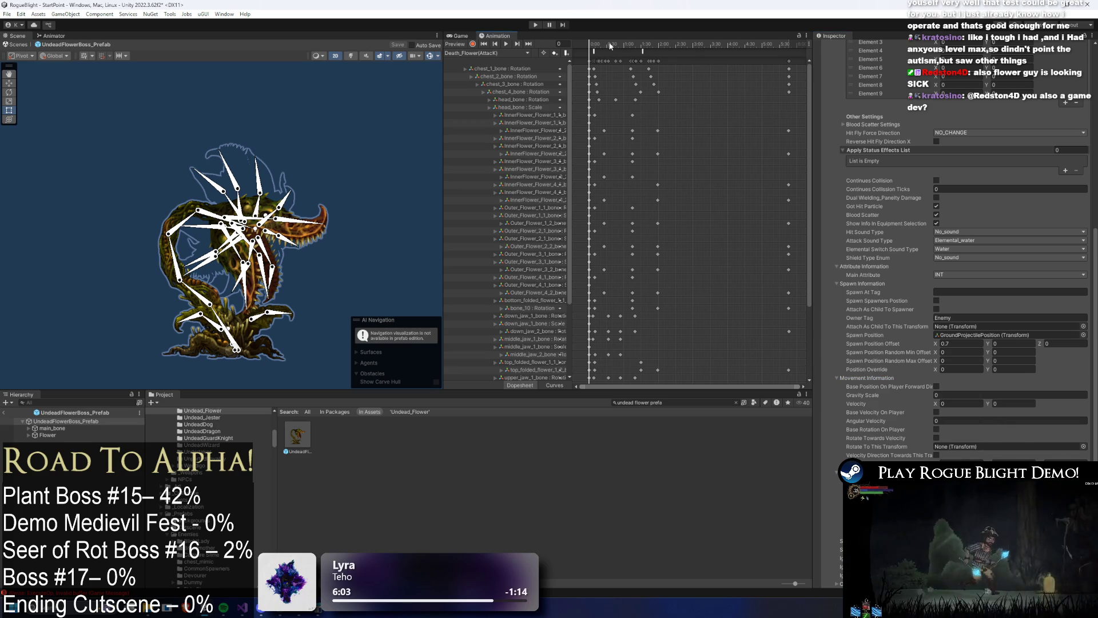
- Launch Steam through a Windows search for 'steam'
key(super)
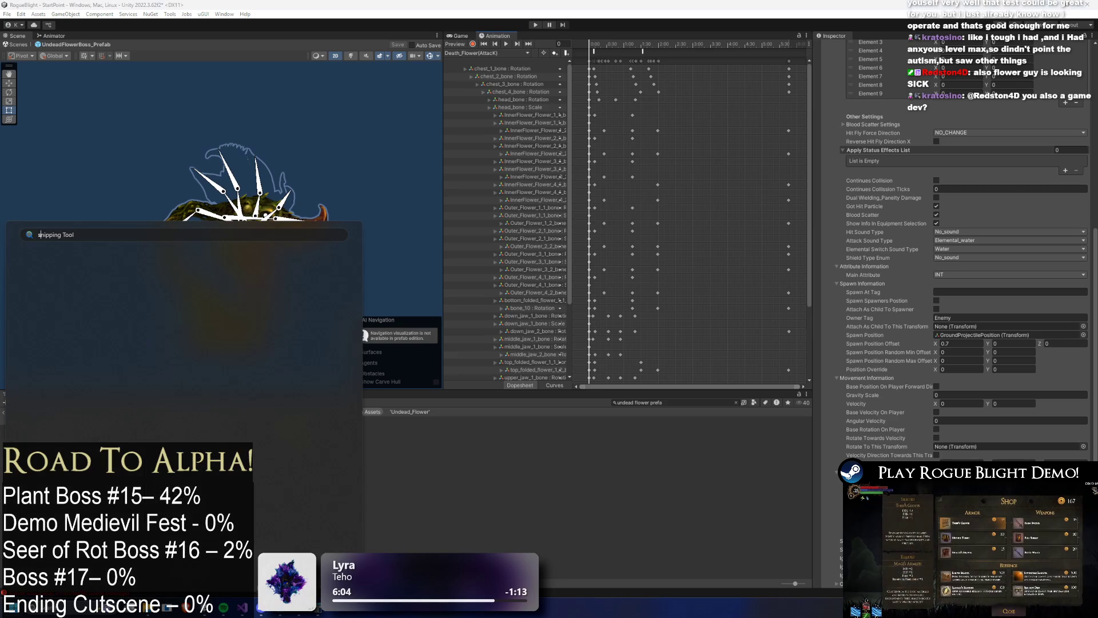
text(steam)
key(Return)
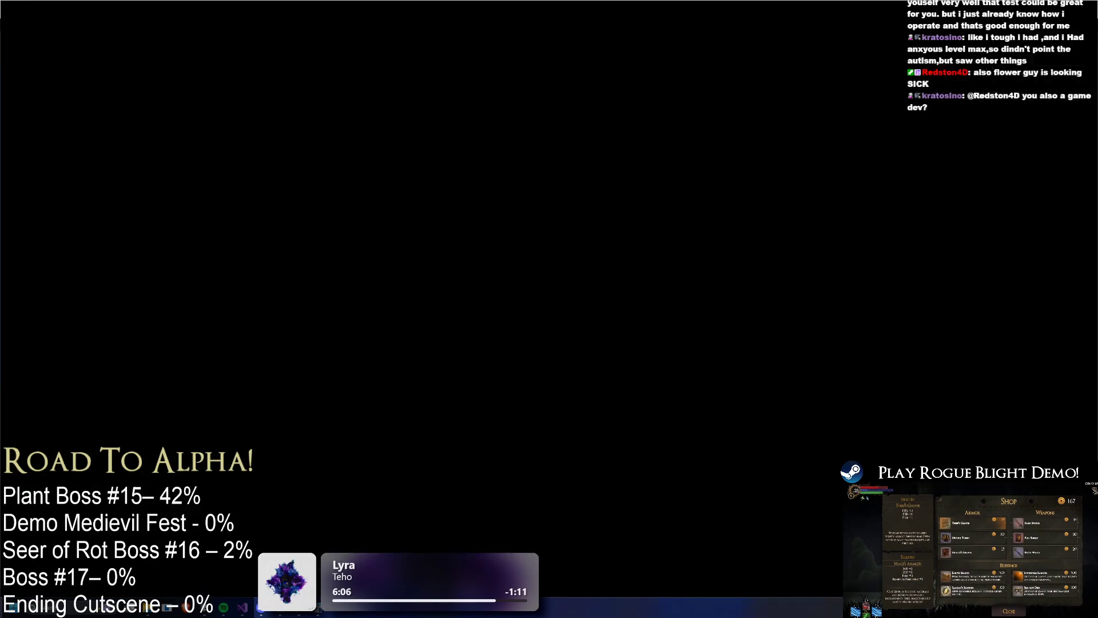
- Find Carbrix Playtest in the library by searching 'car', open its store page, and copy the link
click(82, 20)
text(car)
click(86, 117)
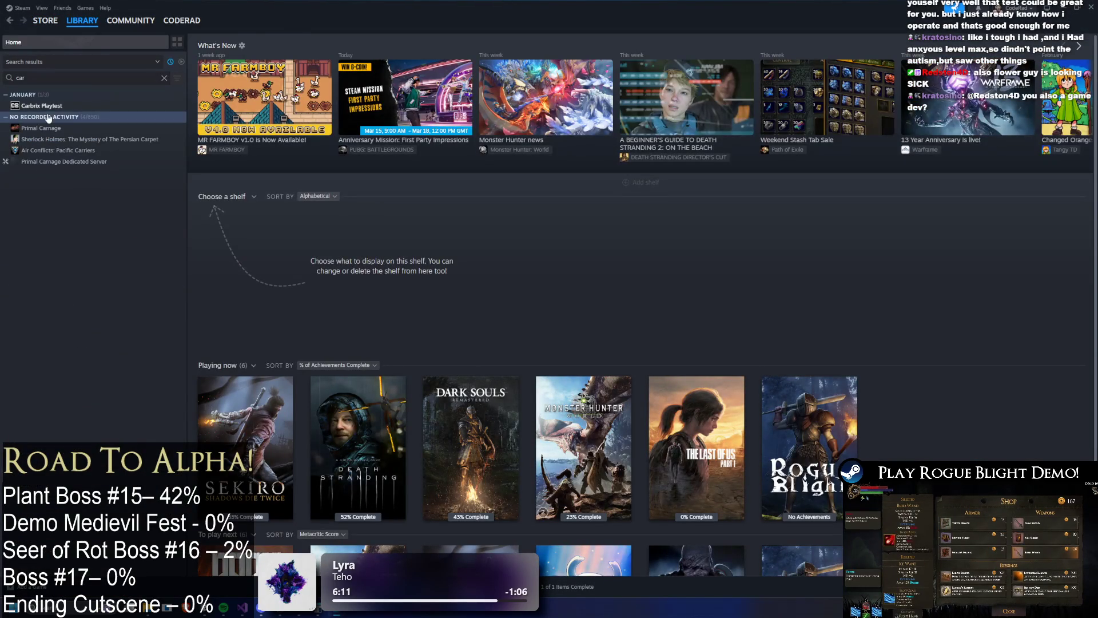
click(62, 106)
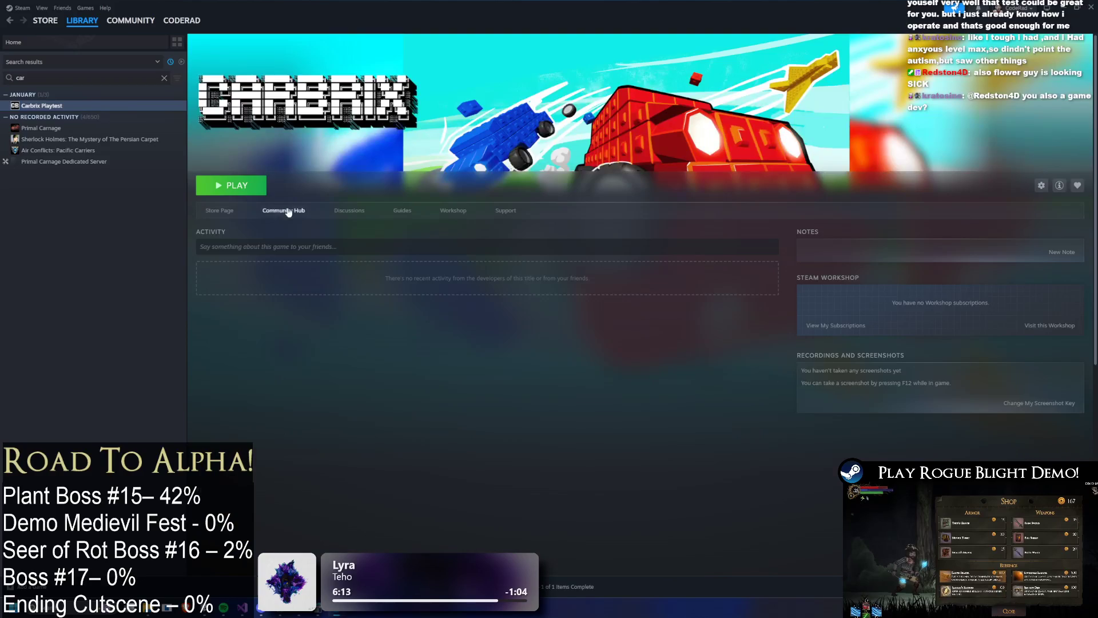
click(225, 218)
click(90, 33)
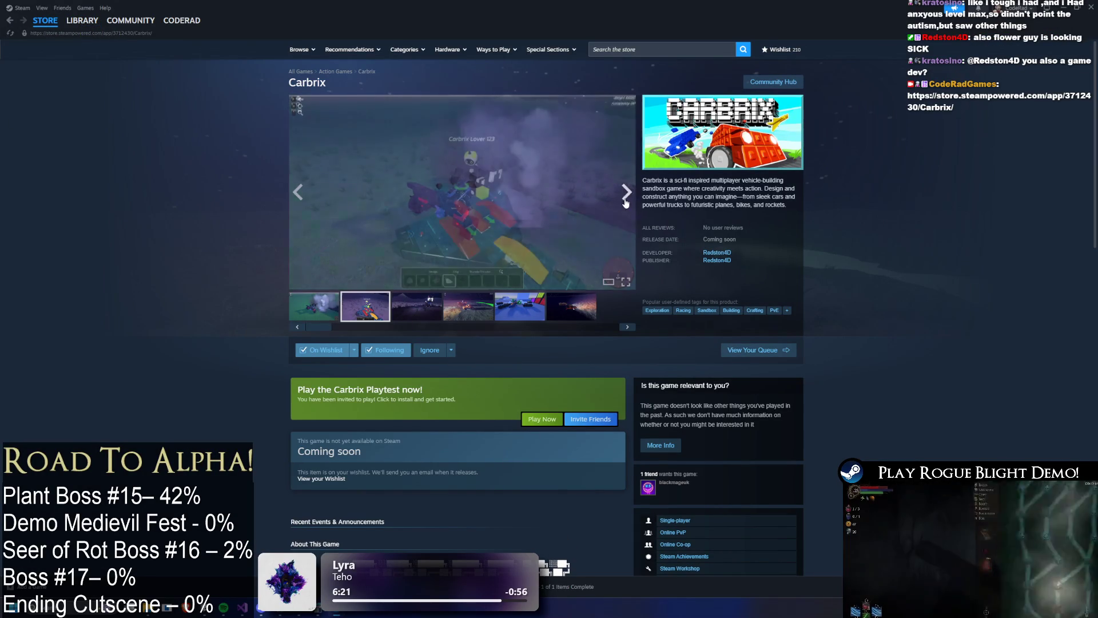
- Browse the Carbrix store screenshots full size in the lightbox viewer
click(526, 222)
click(960, 309)
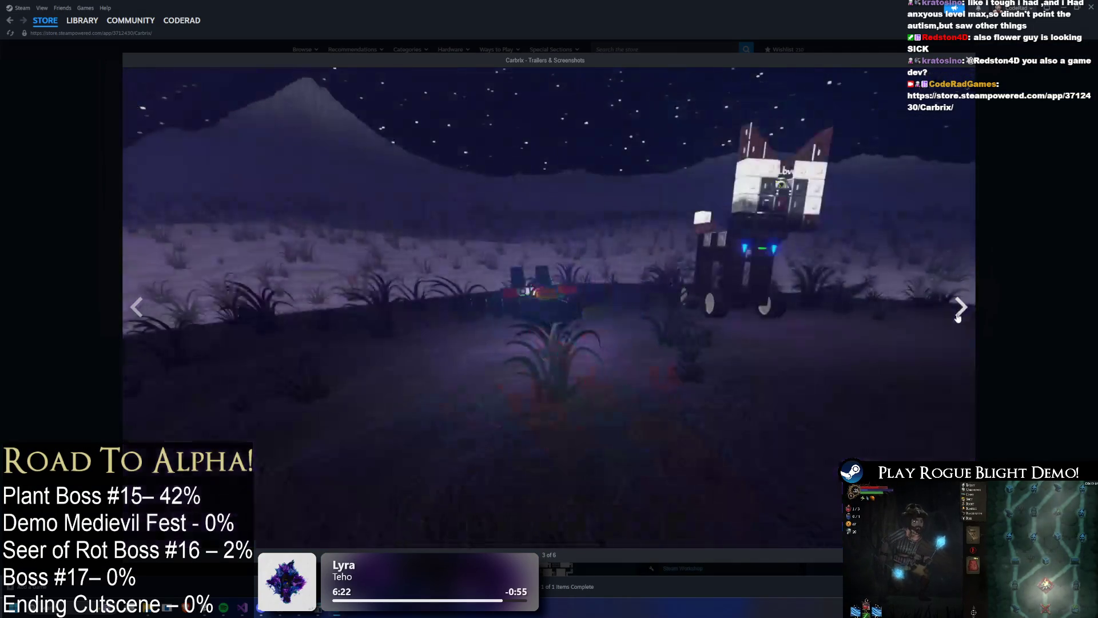
click(963, 313)
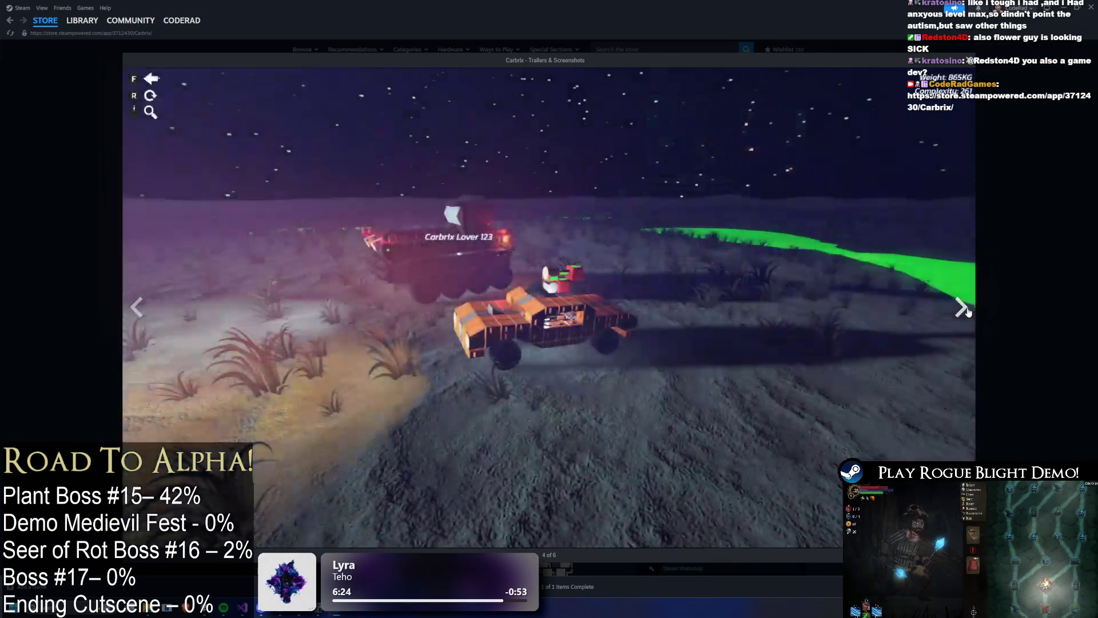
click(961, 313)
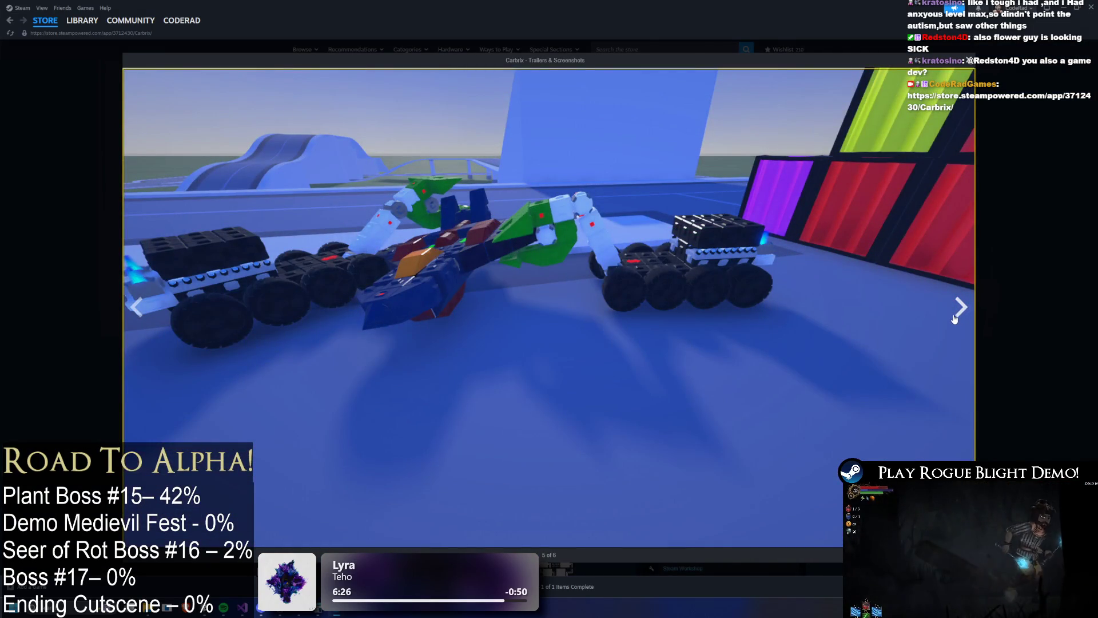
click(958, 316)
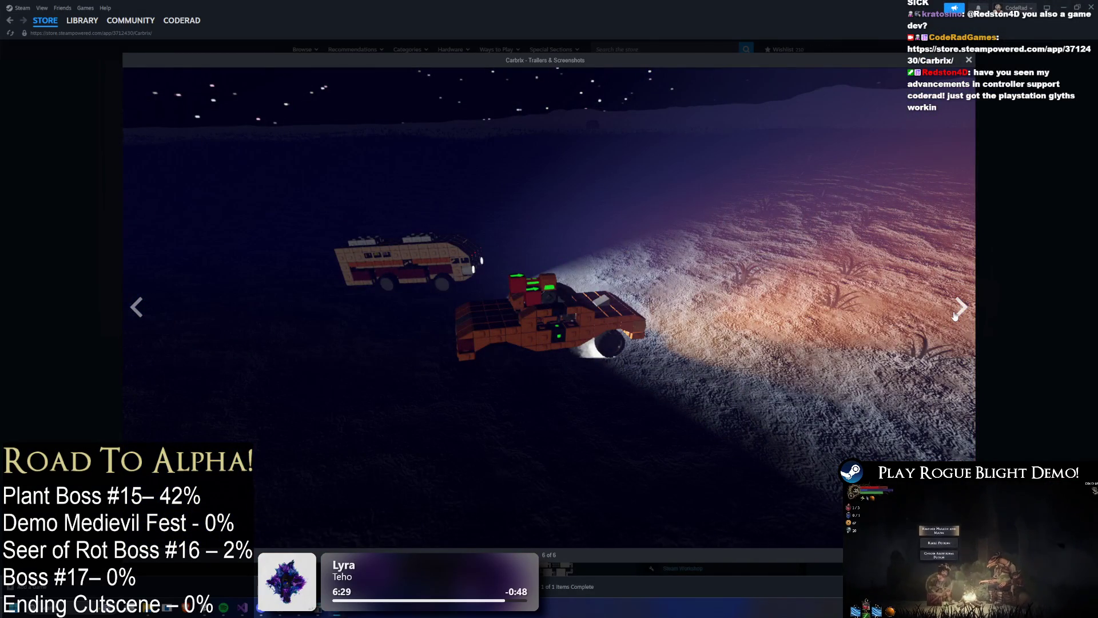
click(955, 315)
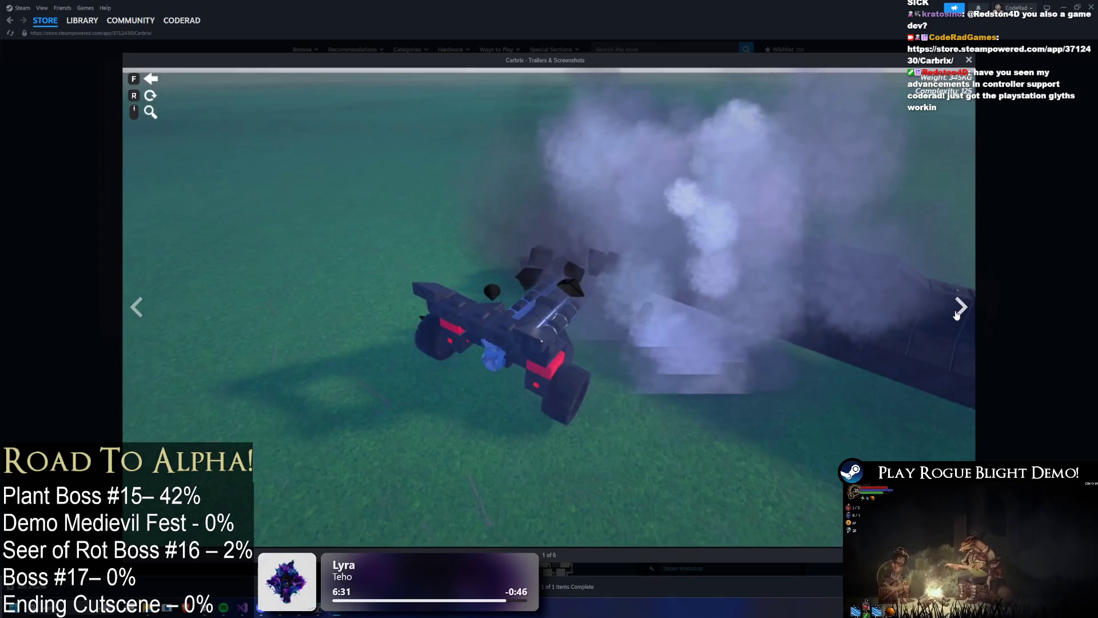
click(961, 309)
click(961, 306)
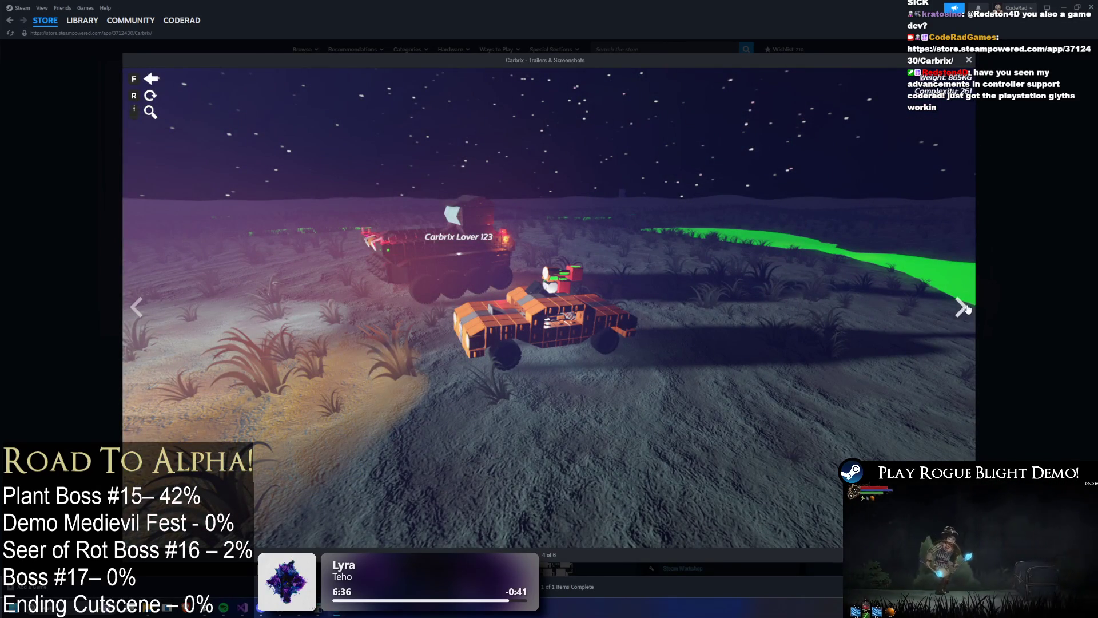
click(965, 312)
click(963, 310)
click(962, 319)
click(961, 316)
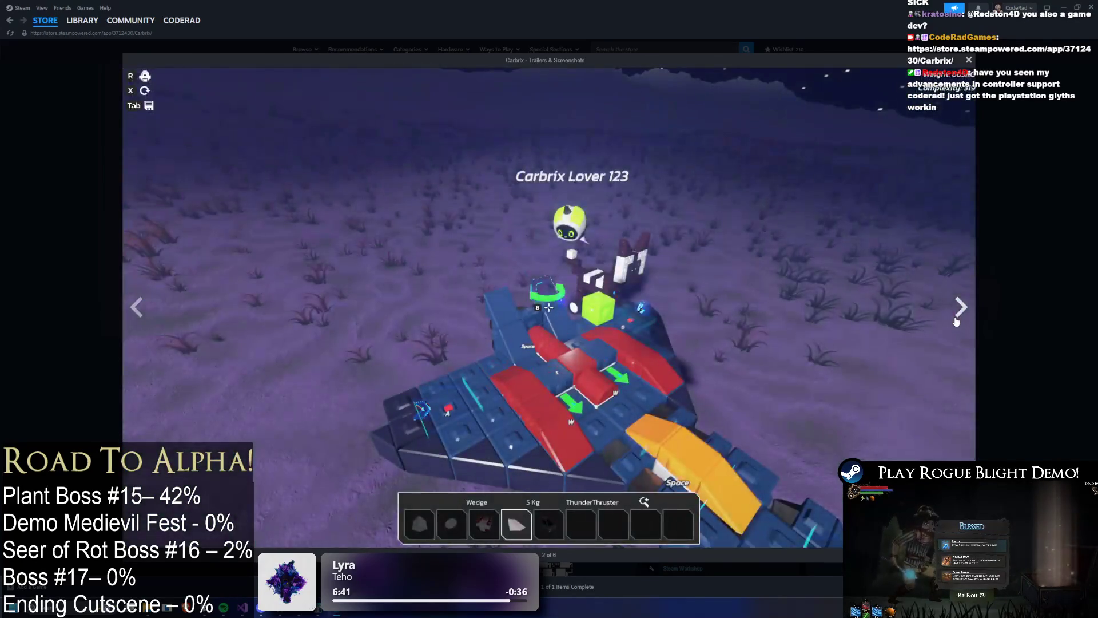
click(958, 319)
click(956, 319)
click(958, 317)
click(960, 316)
click(960, 315)
click(961, 314)
click(961, 313)
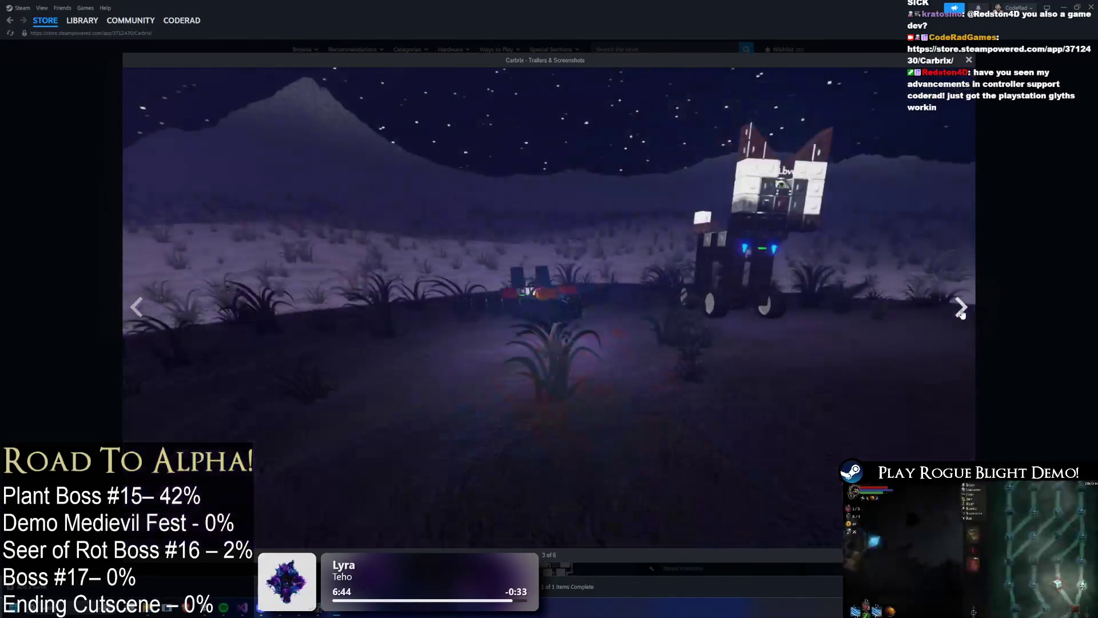
click(133, 308)
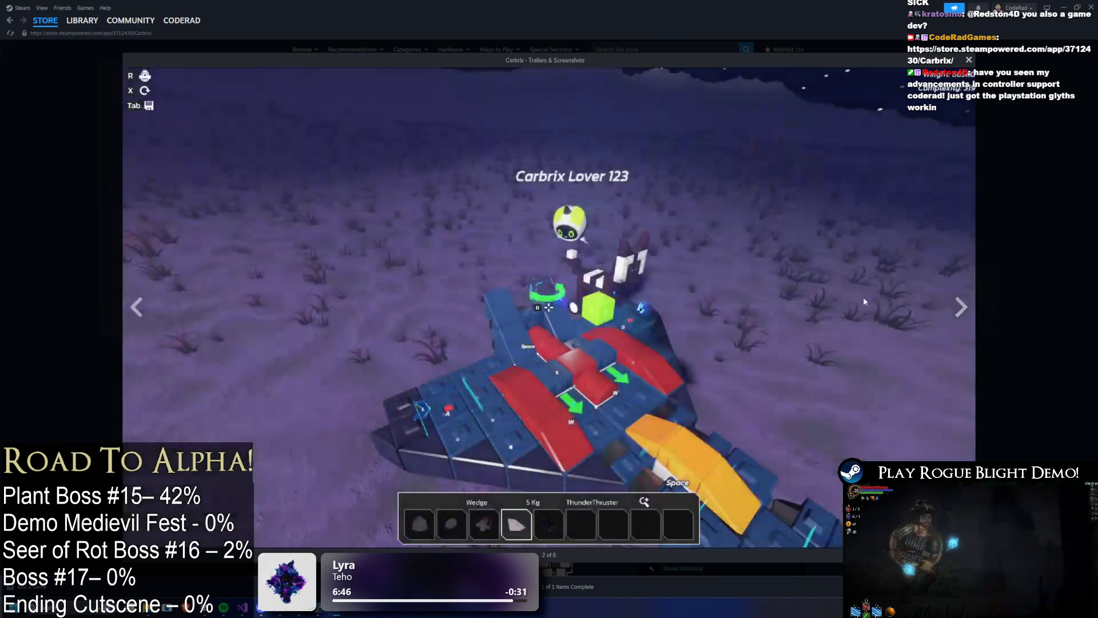
- Close the screenshot viewer and scroll down the Carbrix Playtest page
key(Escape)
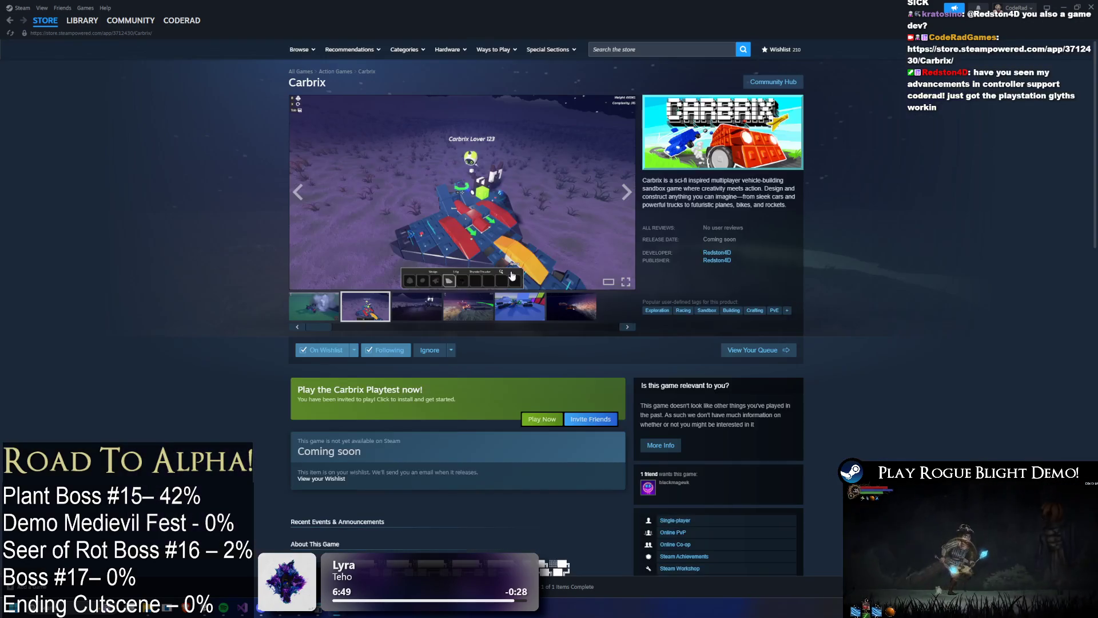
scroll(600, 266, down, 3)
scroll(571, 318, down, 5)
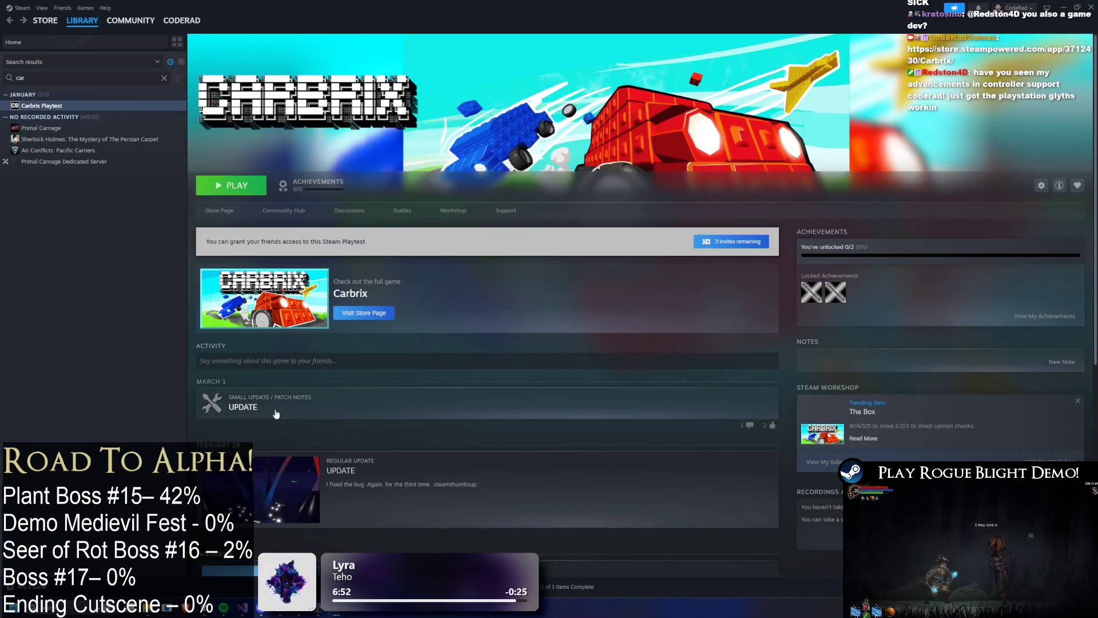
- Open Carbrix's March 1 update post and read through its 'Bug fixed' notes
click(275, 410)
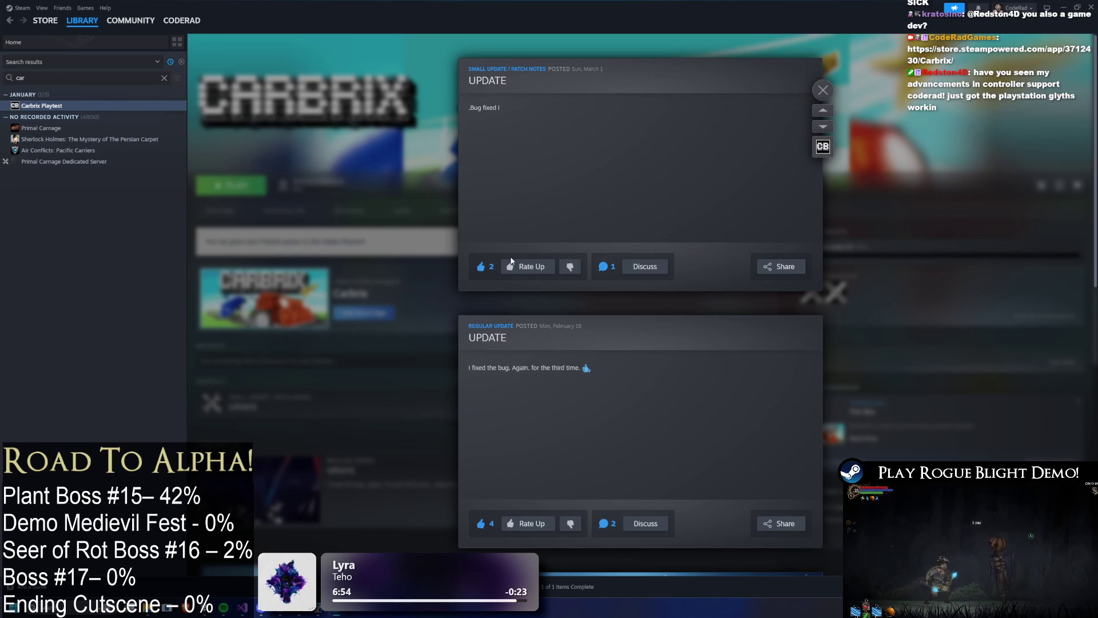
drag(478, 109, 514, 122)
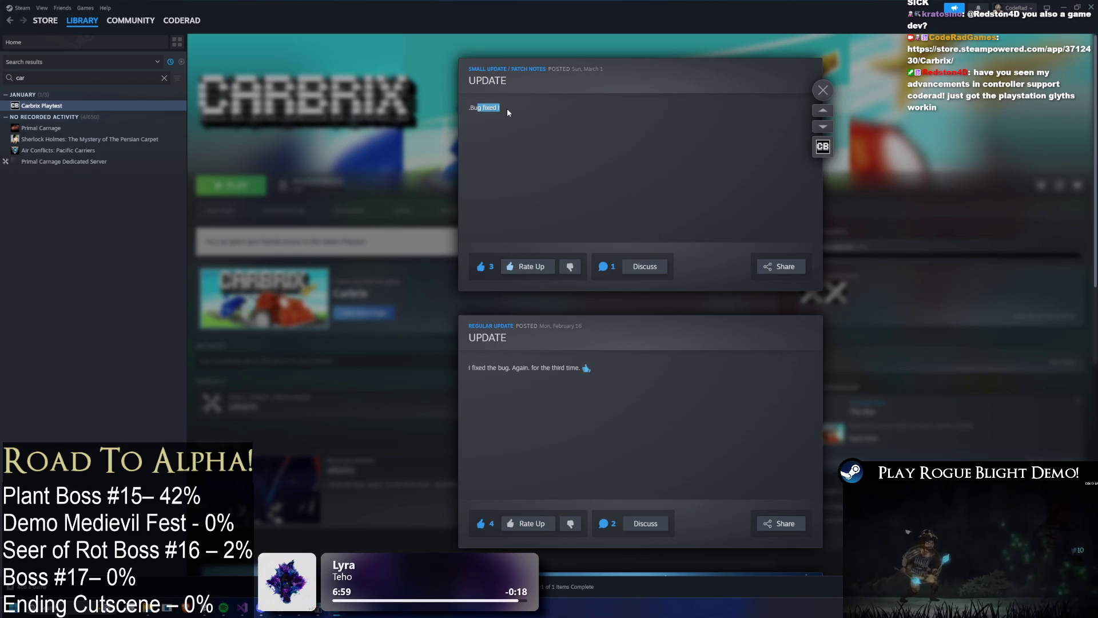
click(507, 112)
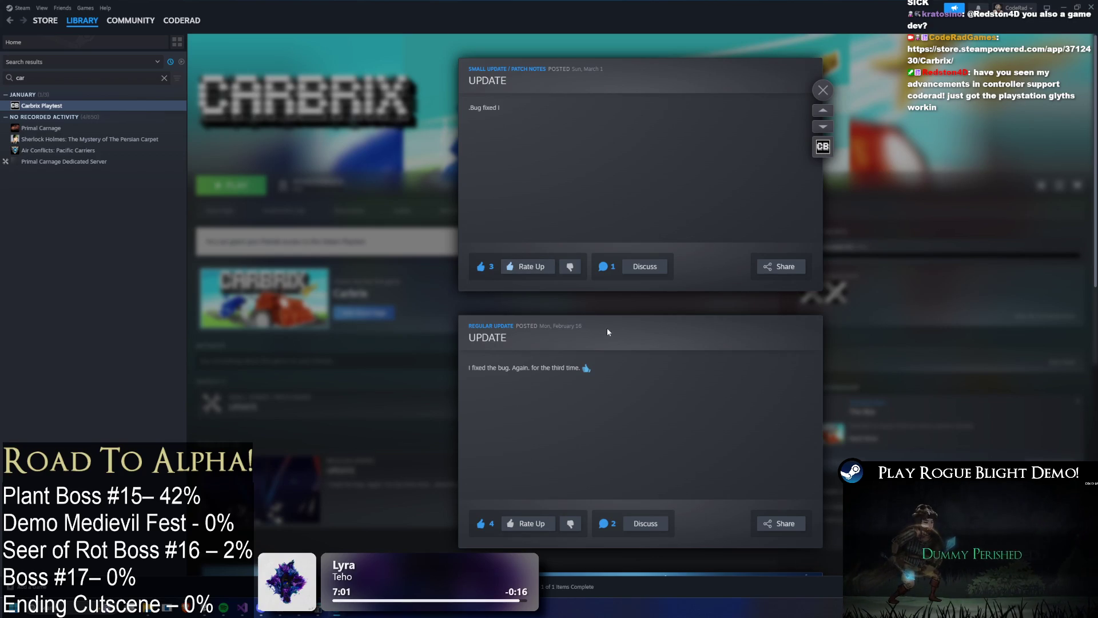
scroll(606, 325, down, 3)
scroll(609, 221, down, 3)
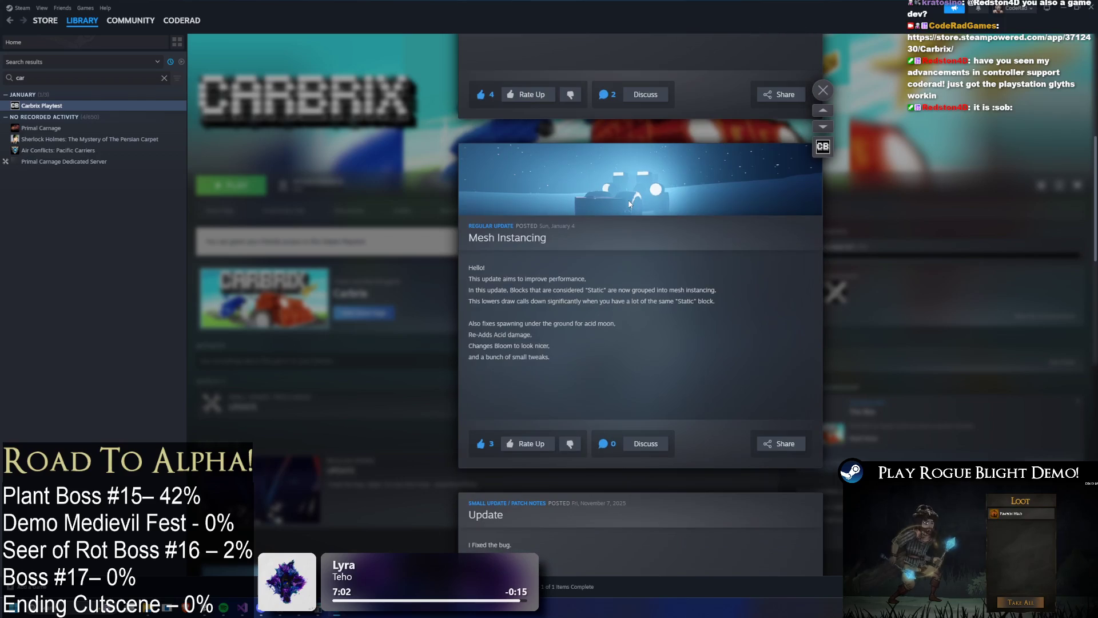
scroll(631, 204, down, 5)
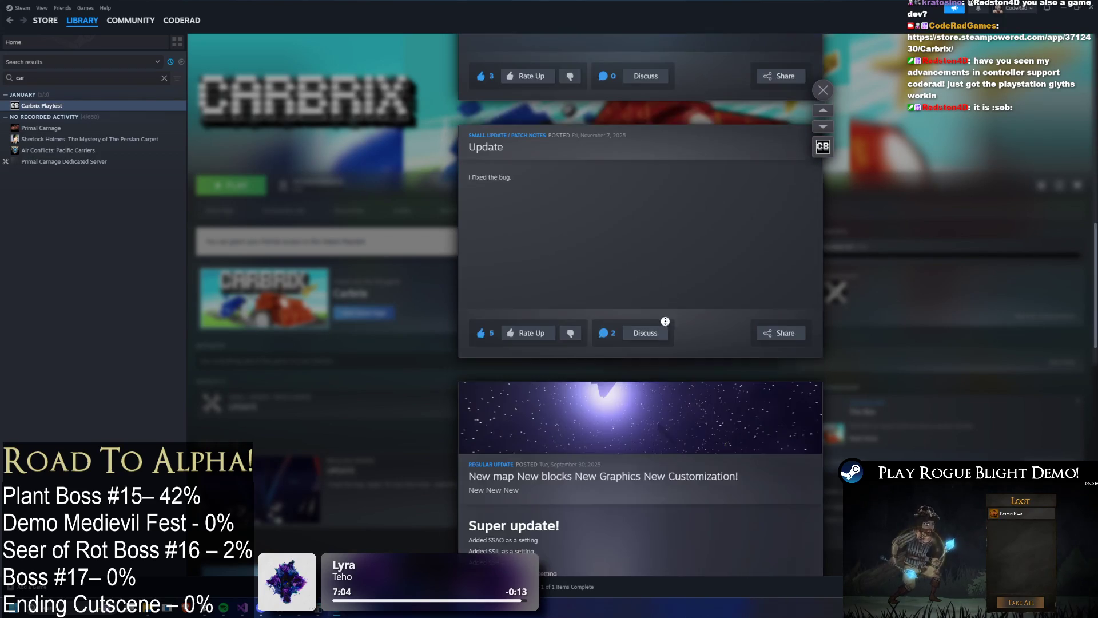
- Scroll back up the update posts and clear the library search to list all games
scroll(677, 399, up, 10)
scroll(677, 399, down, 10)
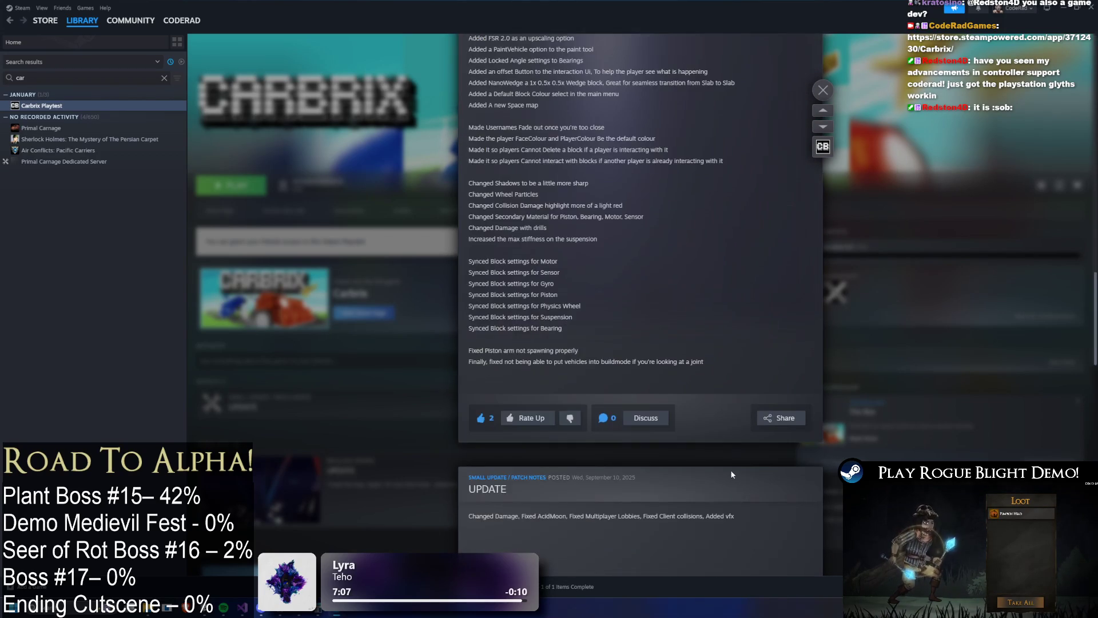
scroll(723, 349, up, 2)
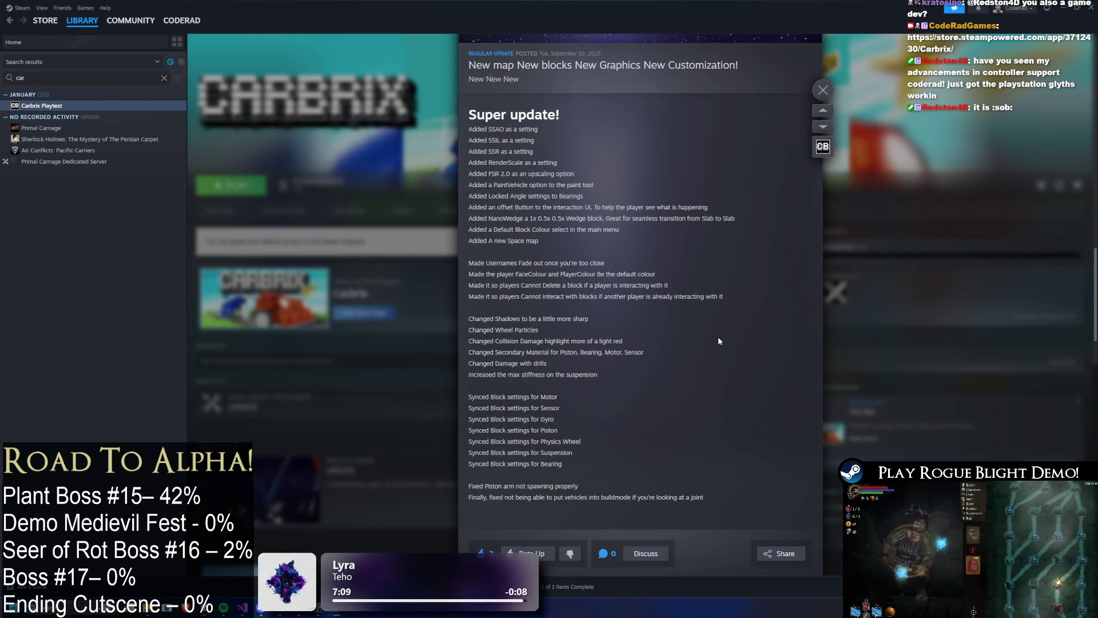
scroll(719, 371, down, 5)
scroll(732, 320, up, 10)
scroll(744, 240, up, 5)
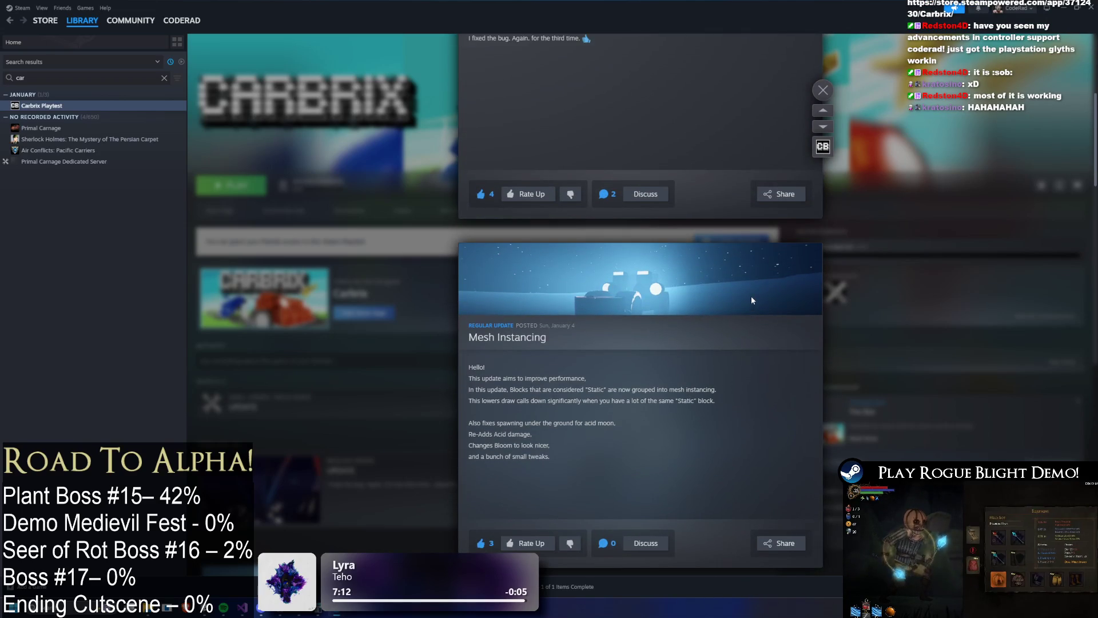
scroll(667, 211, up, 5)
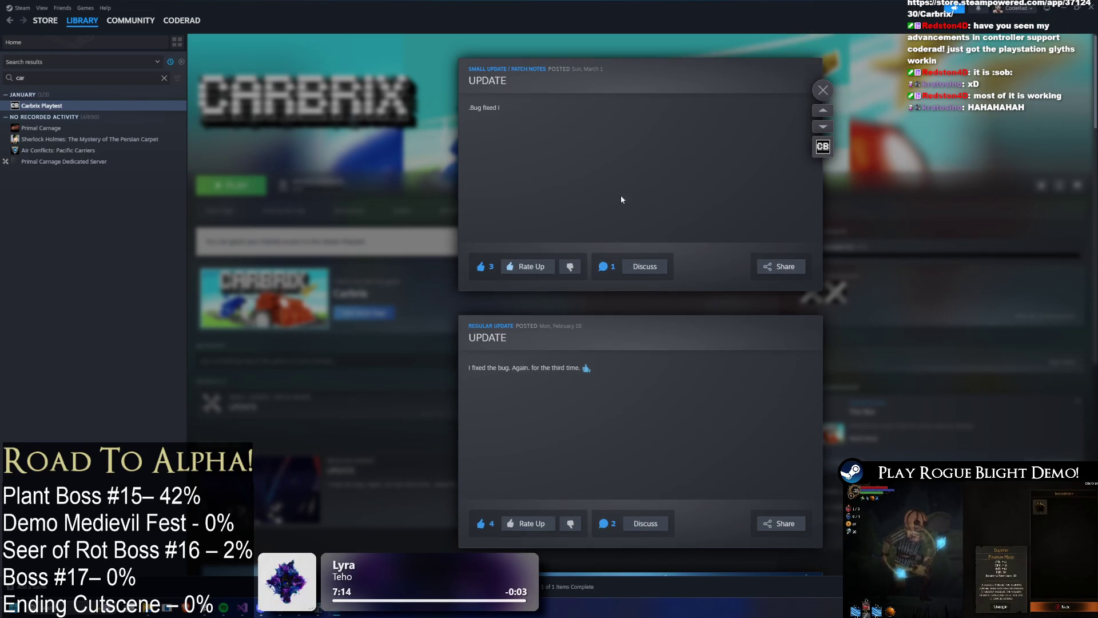
click(168, 77)
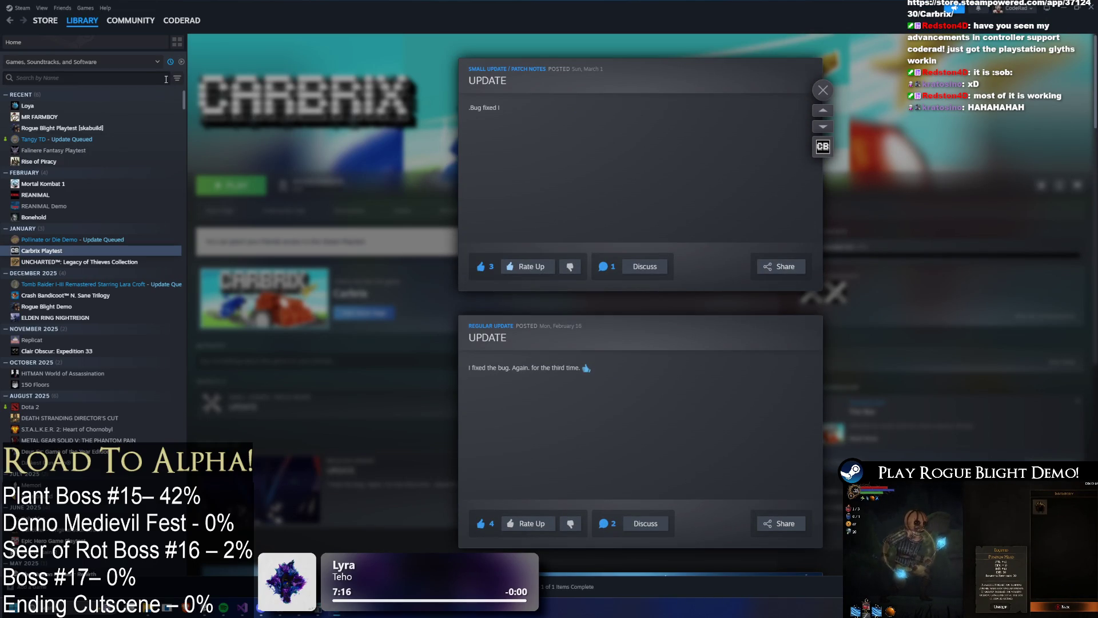
- Open Rogue Blight Playtest and read its Patch 1.70.1 notes, then close them
click(64, 128)
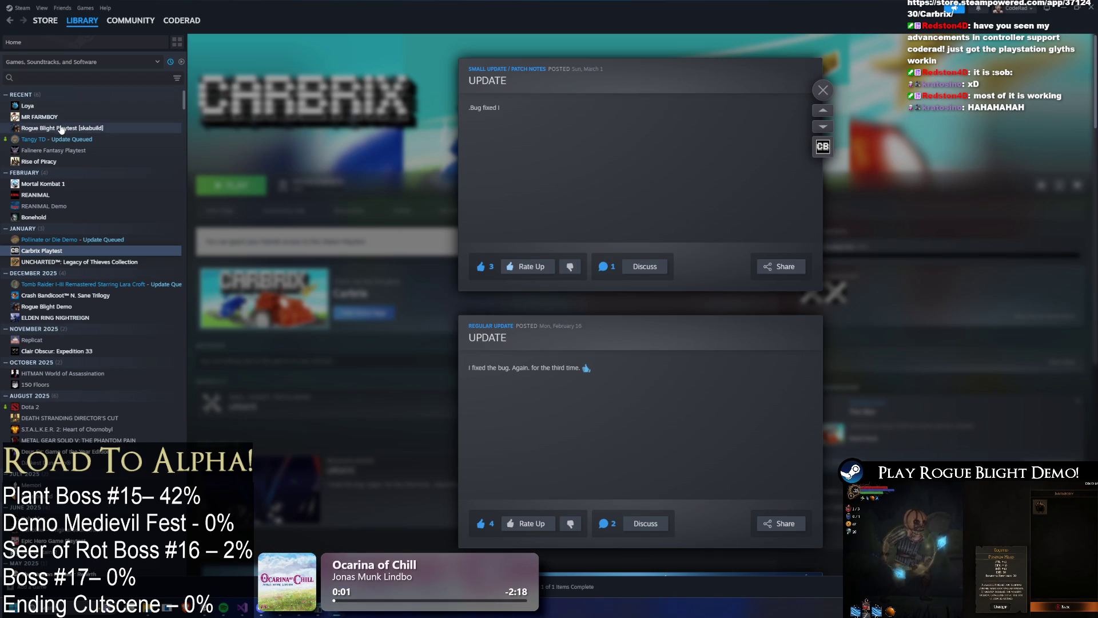
scroll(313, 356, down, 15)
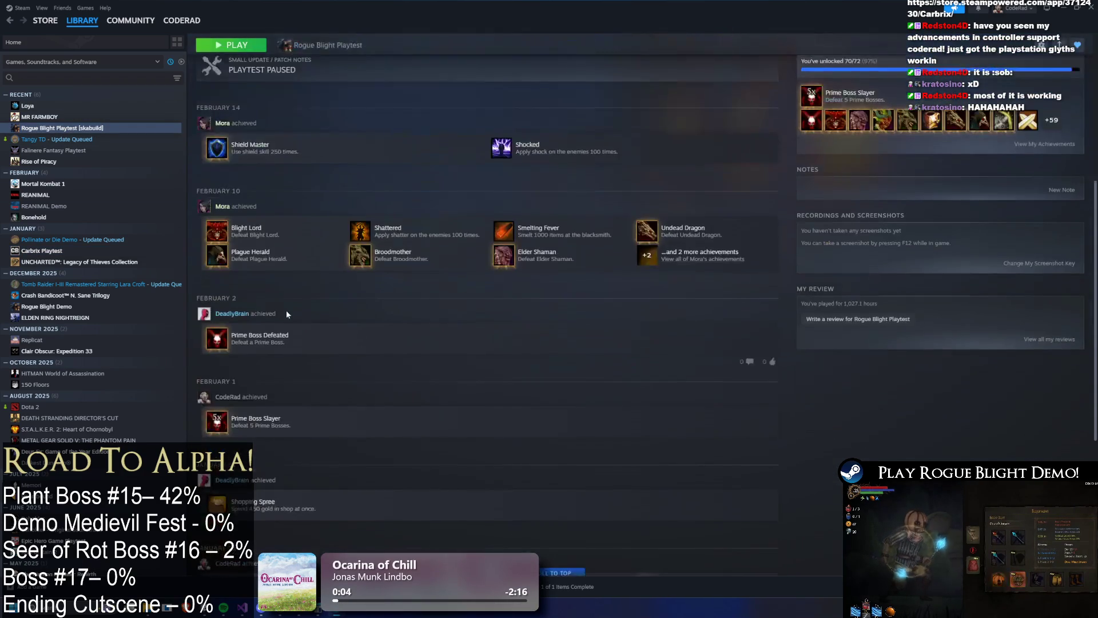
scroll(297, 300, down, 3)
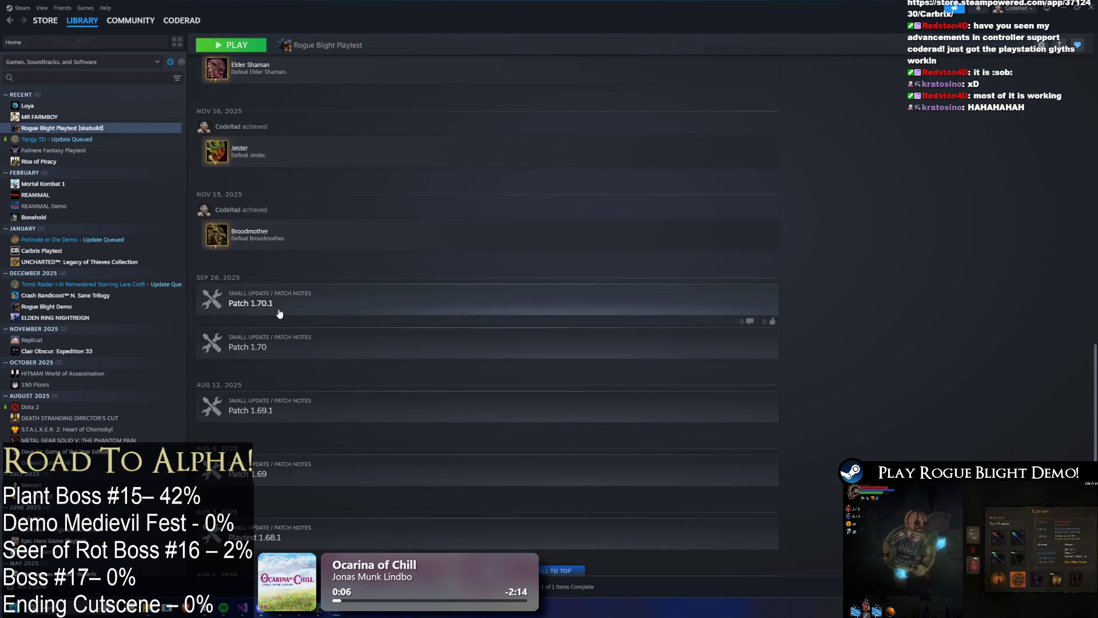
click(314, 302)
scroll(532, 171, down, 3)
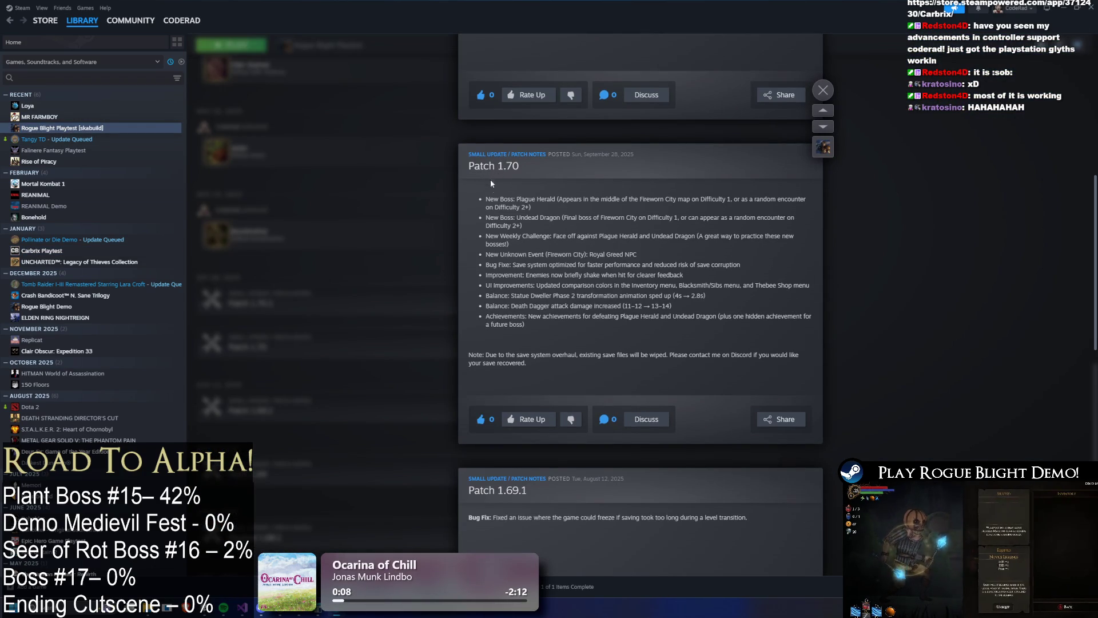
scroll(579, 262, down, 2)
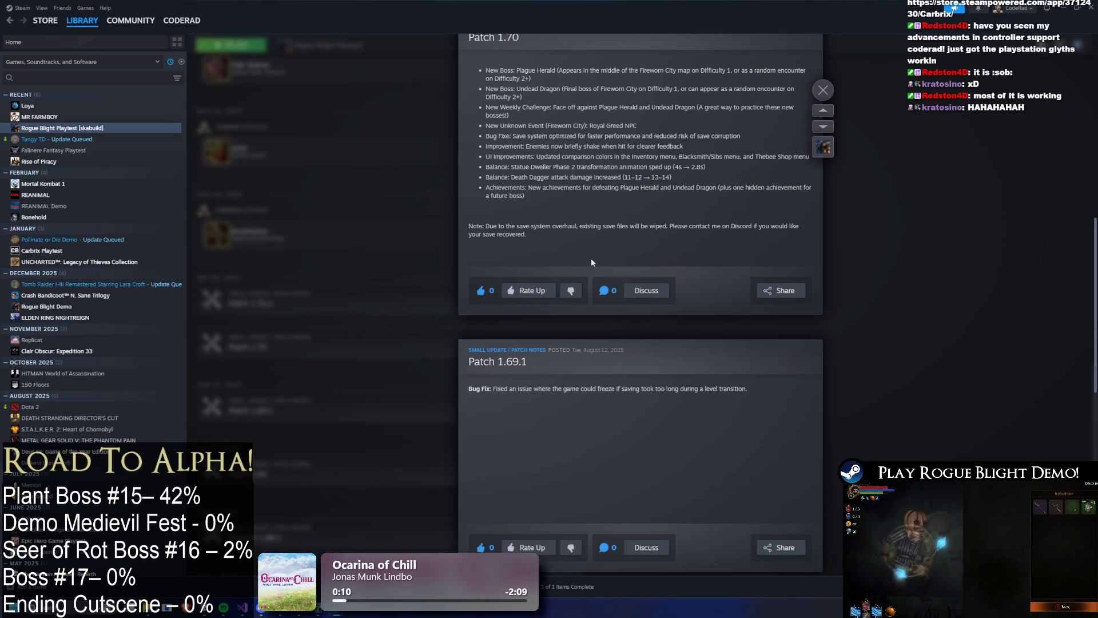
scroll(592, 259, up, 3)
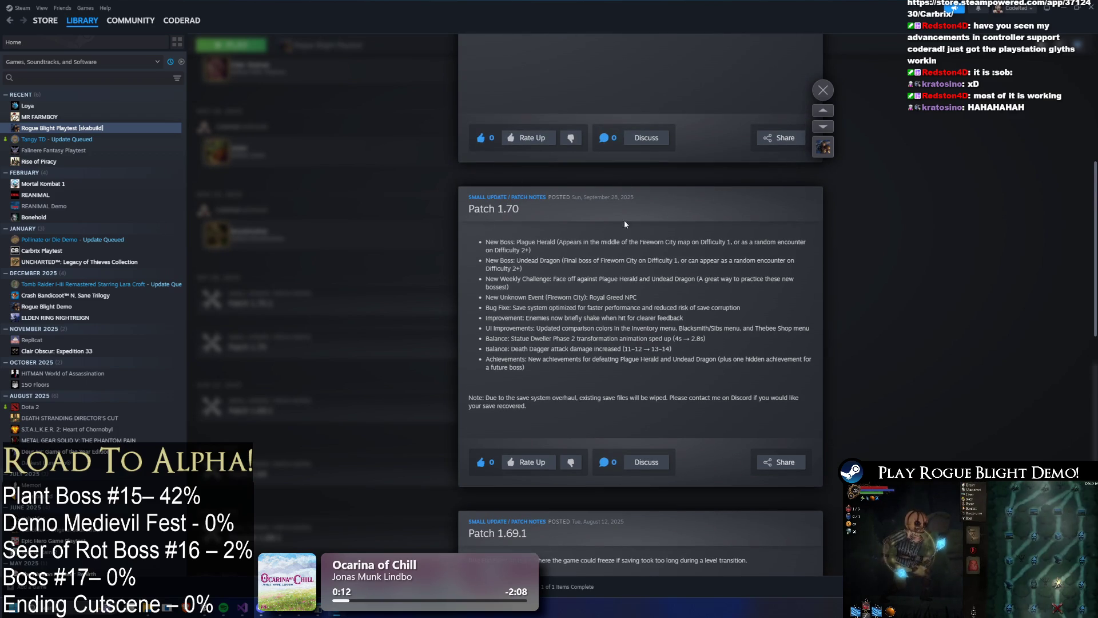
scroll(744, 205, down, 15)
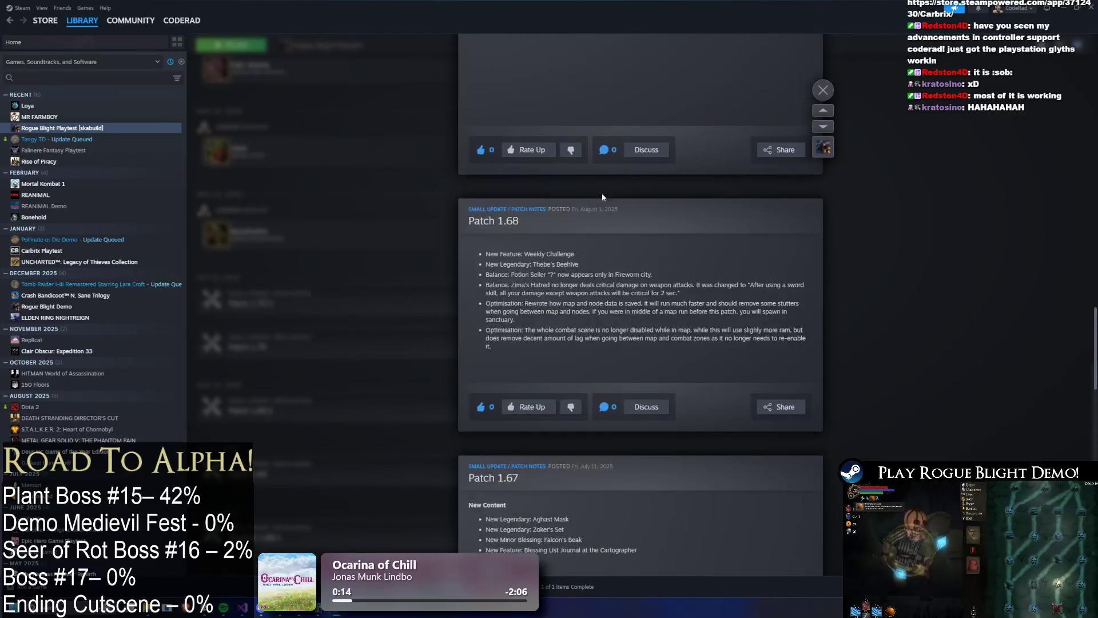
click(198, 167)
- Search the library for 'rogue' and open the Rogue Blight game page
click(71, 79)
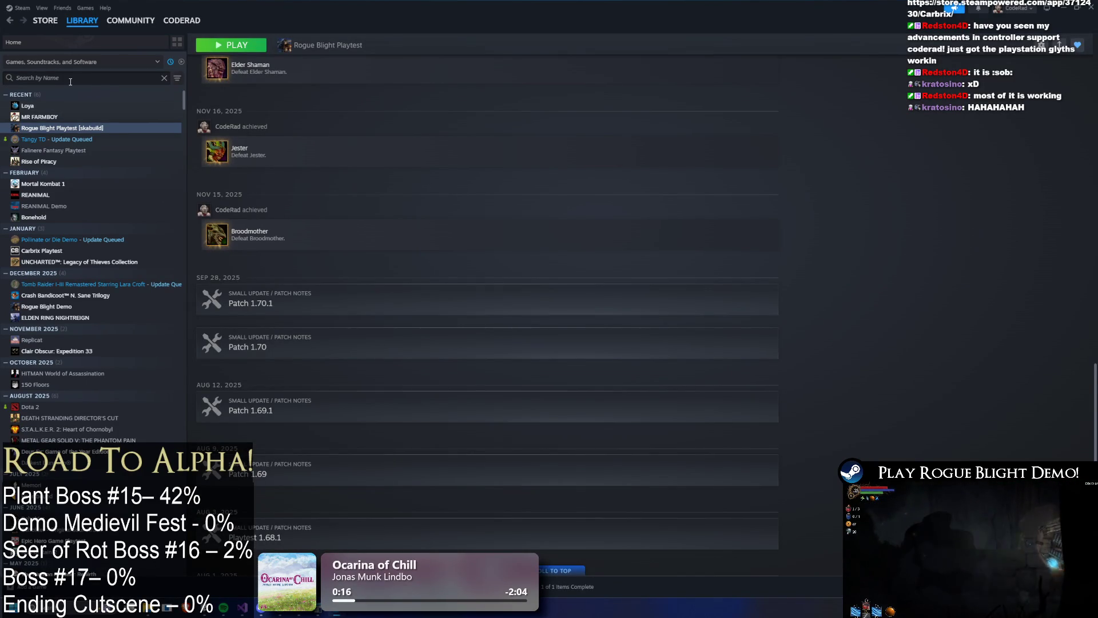
text(rogue)
click(172, 151)
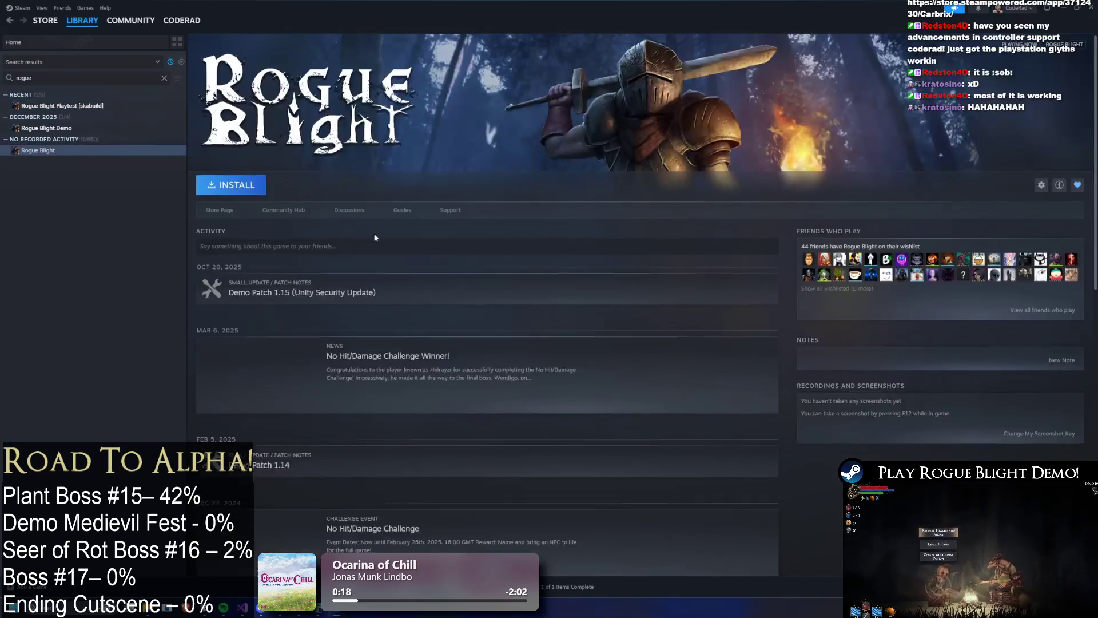
scroll(306, 114, down, 3)
click(307, 76)
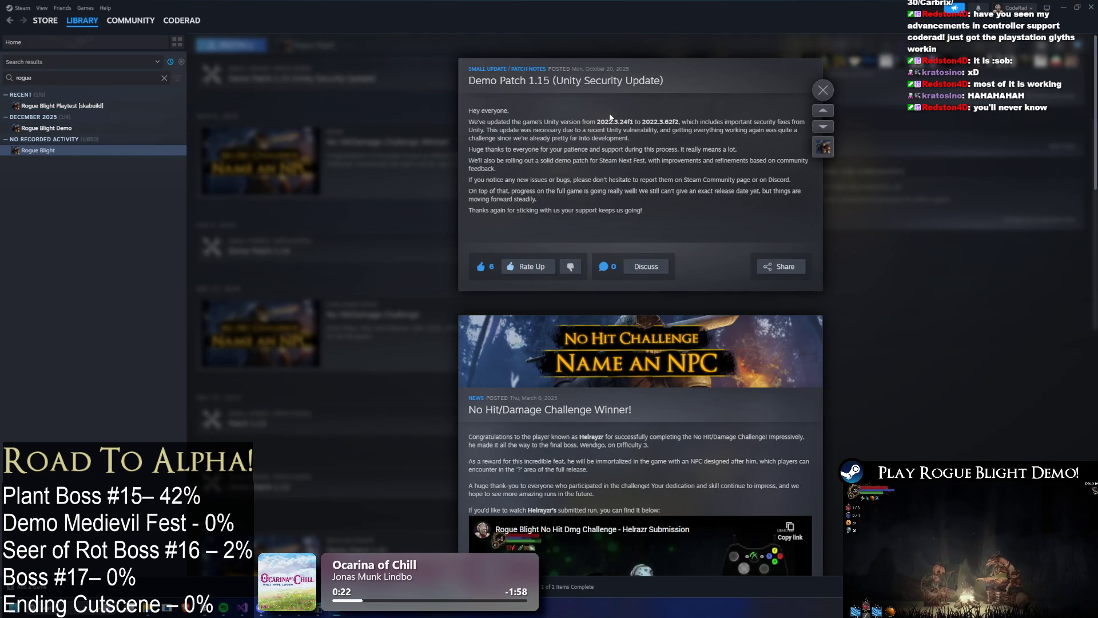
scroll(611, 117, down, 5)
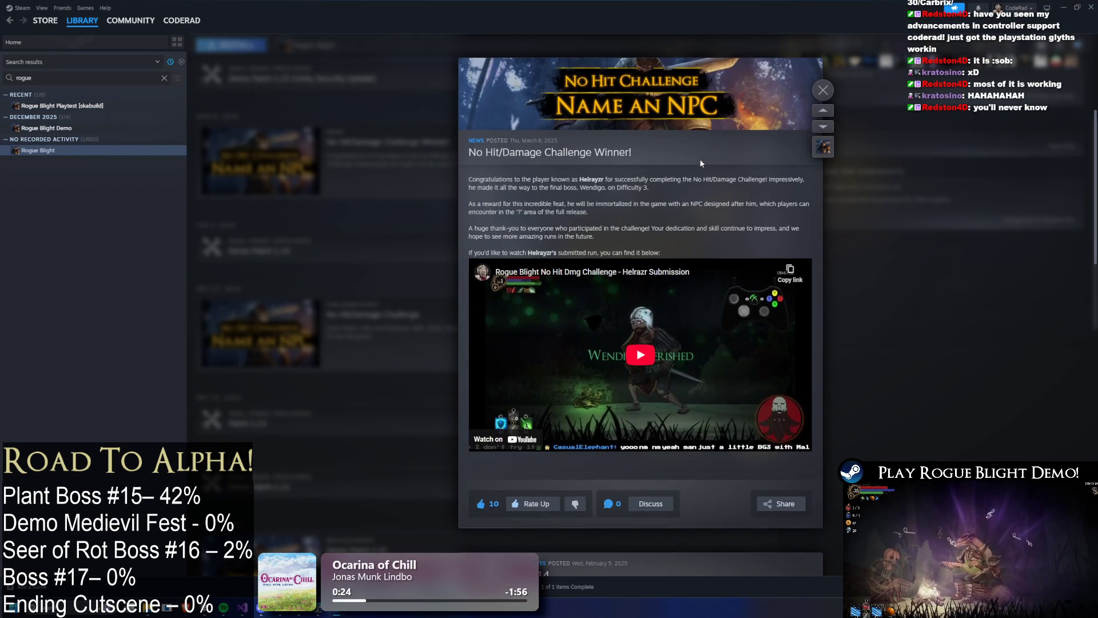
scroll(701, 163, down, 3)
scroll(703, 155, down, 3)
scroll(631, 167, up, 3)
scroll(673, 179, down, 6)
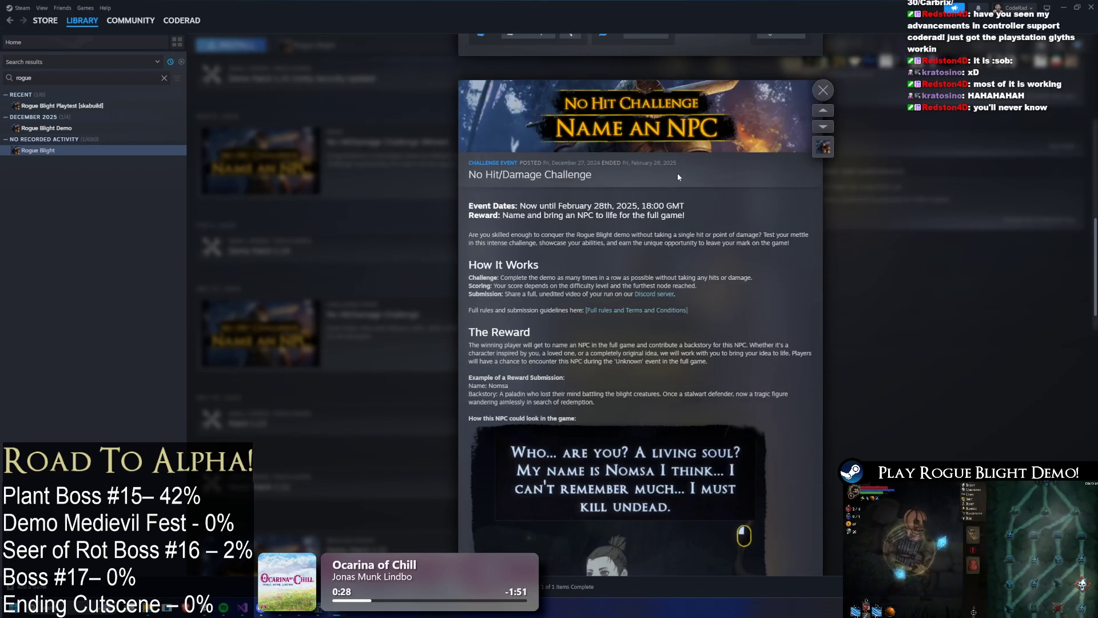
scroll(677, 173, down, 10)
scroll(686, 183, down, 15)
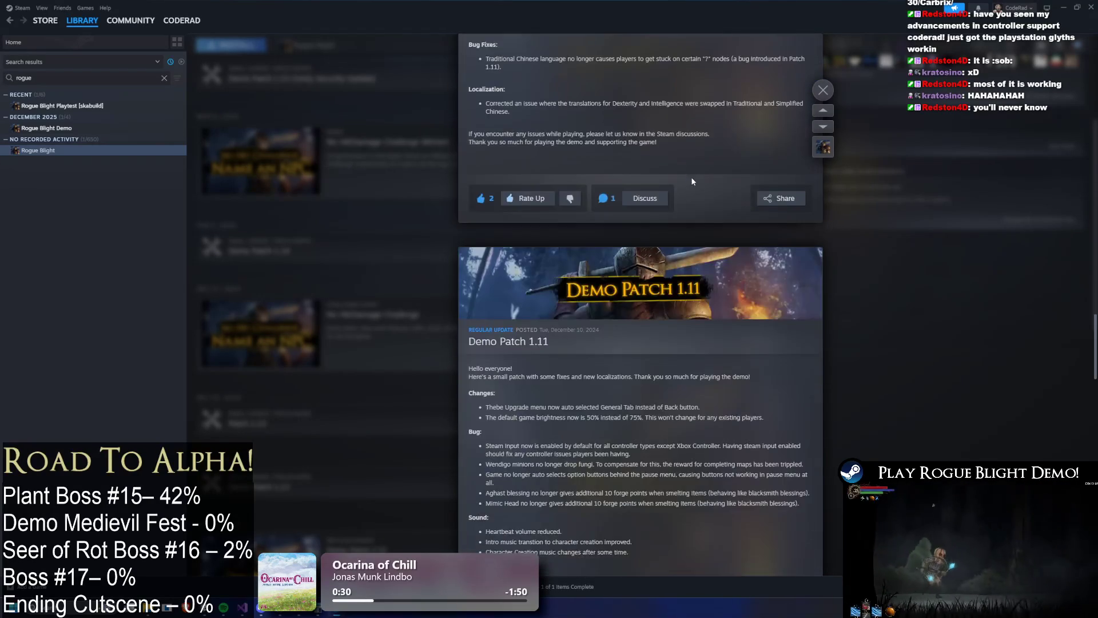
scroll(676, 182, down, 15)
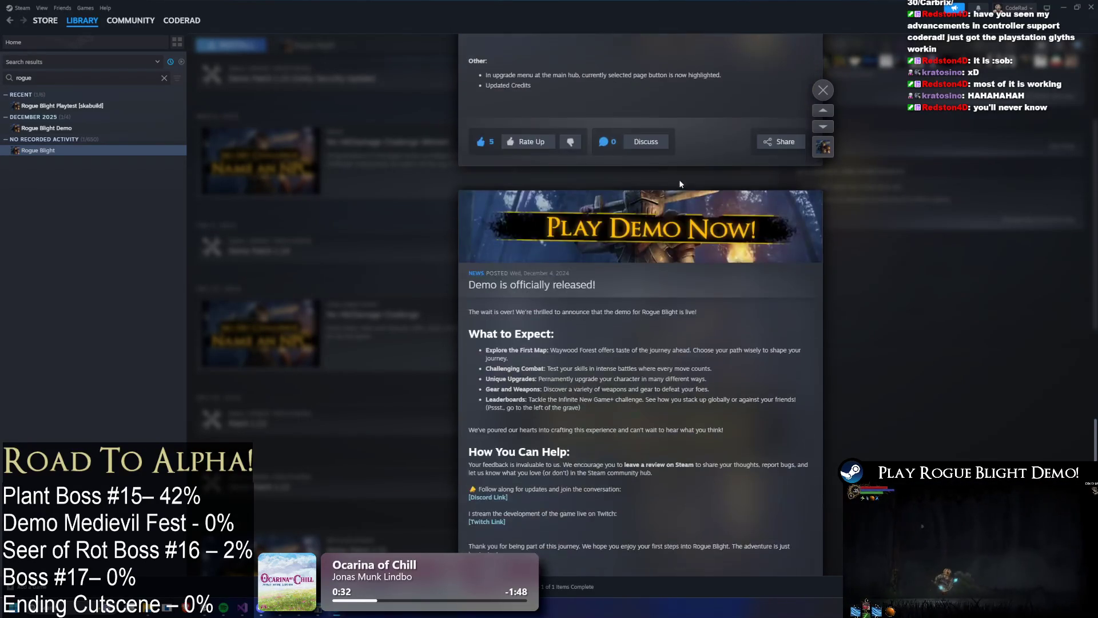
scroll(715, 196, down, 7)
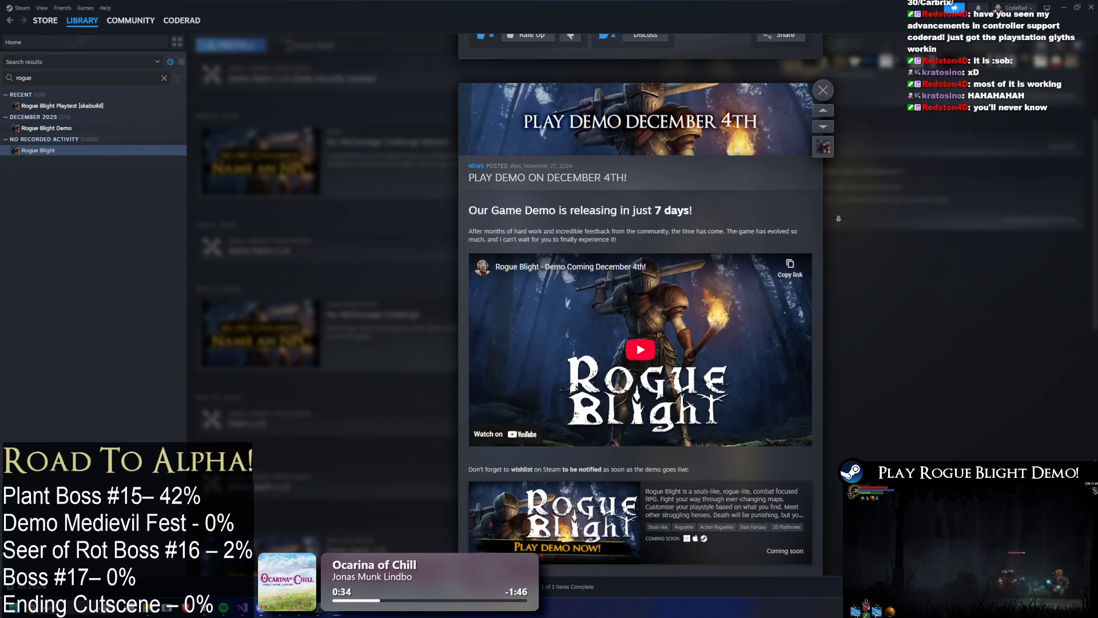
scroll(820, 278, down, 3)
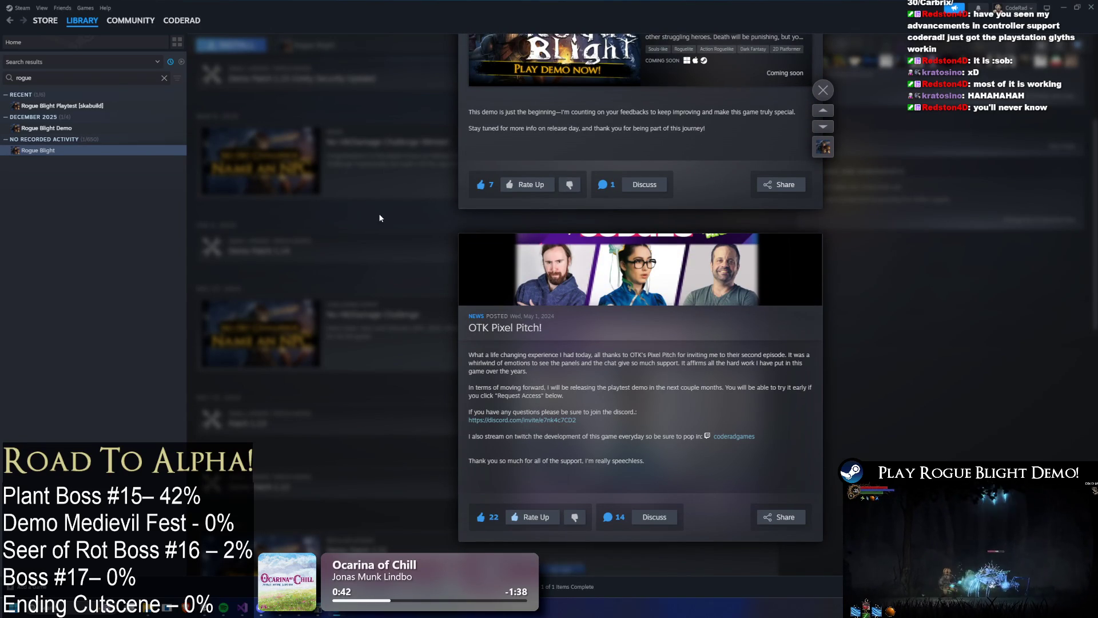
- Back in Unity, show the Cast1_Flower clip and inspect its frame-69 projectile-spawn event
click(266, 187)
click(1063, 7)
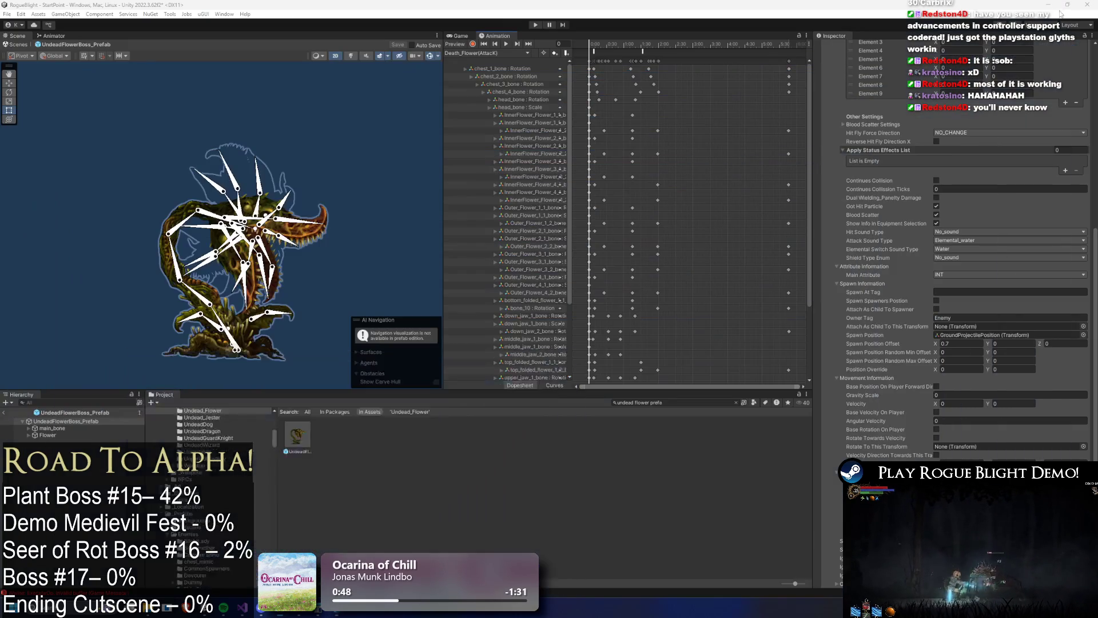
click(497, 53)
click(501, 62)
drag(632, 41, 680, 52)
click(680, 52)
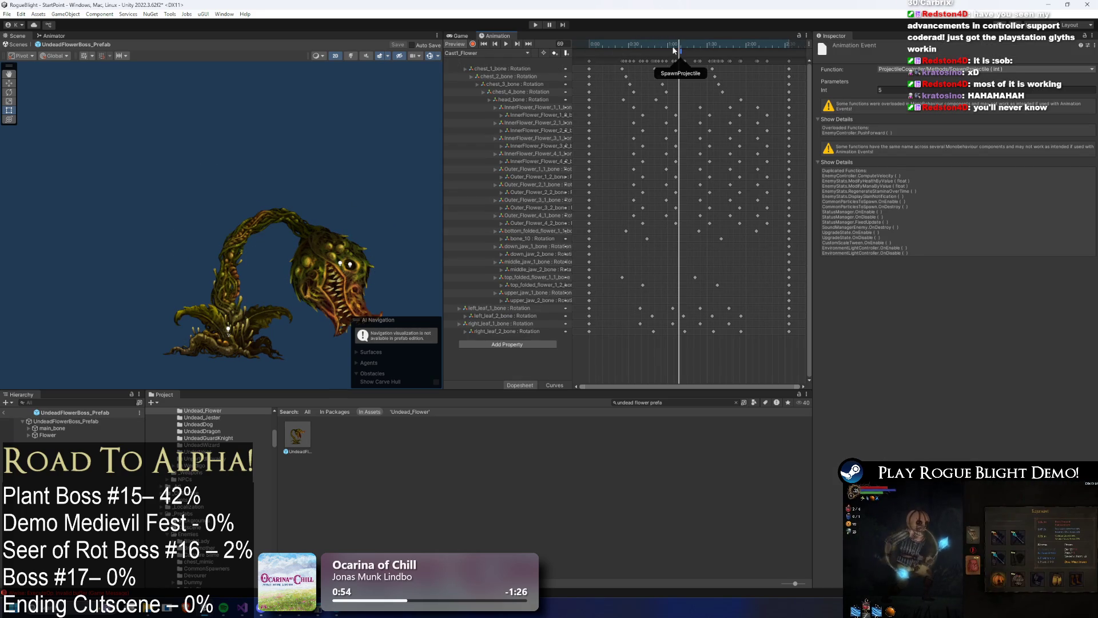
- Select the boss prefab root and scroll through its projectile settings
click(66, 420)
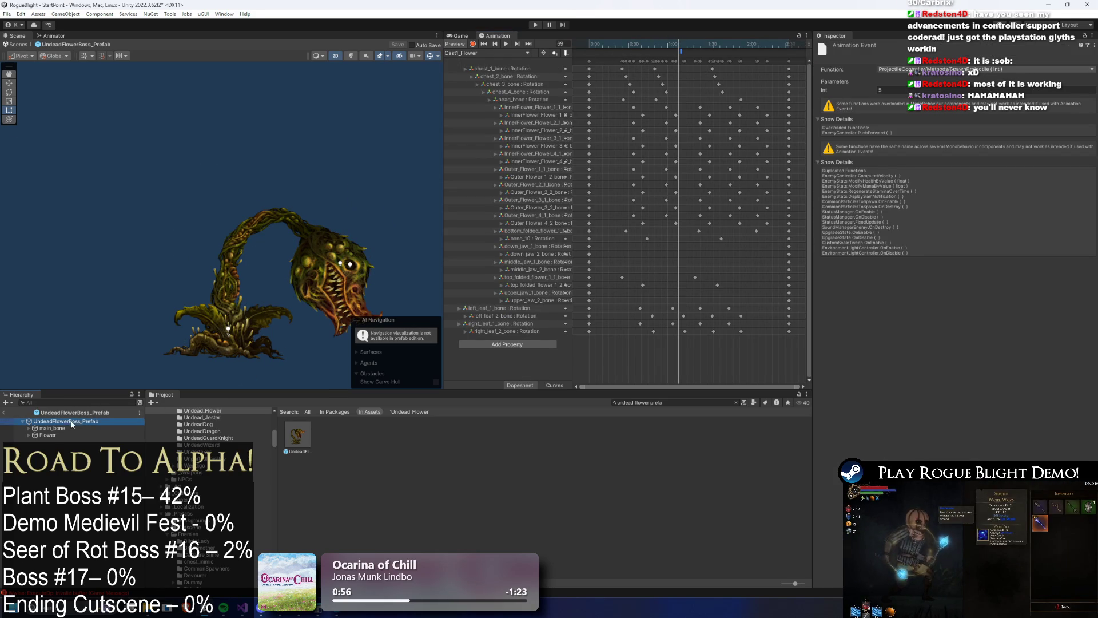
scroll(967, 282, down, 2)
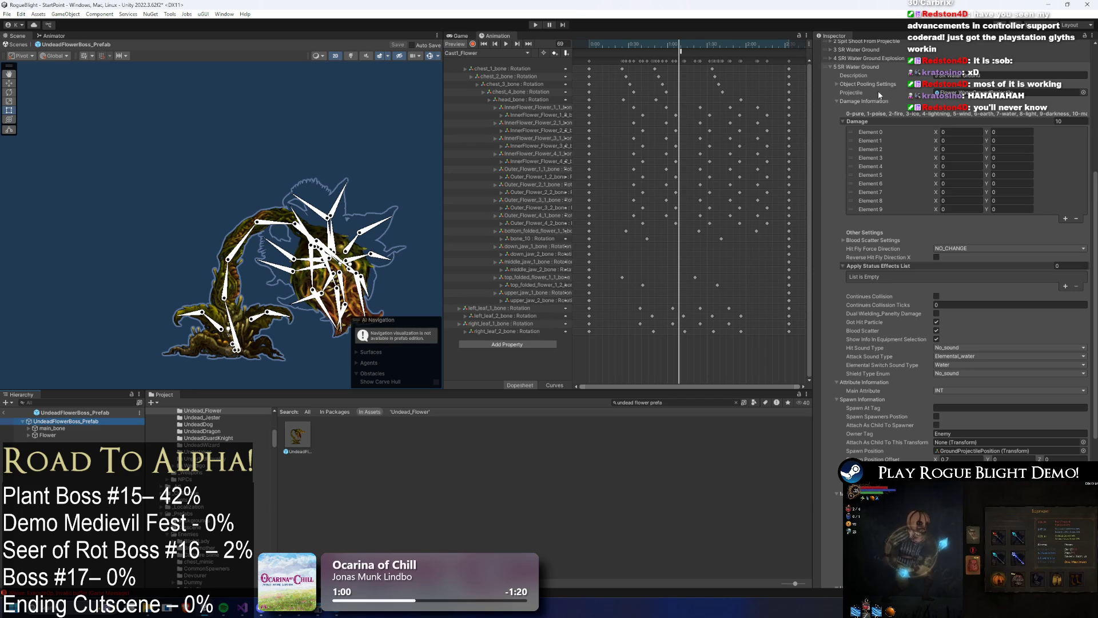
scroll(914, 143, down, 8)
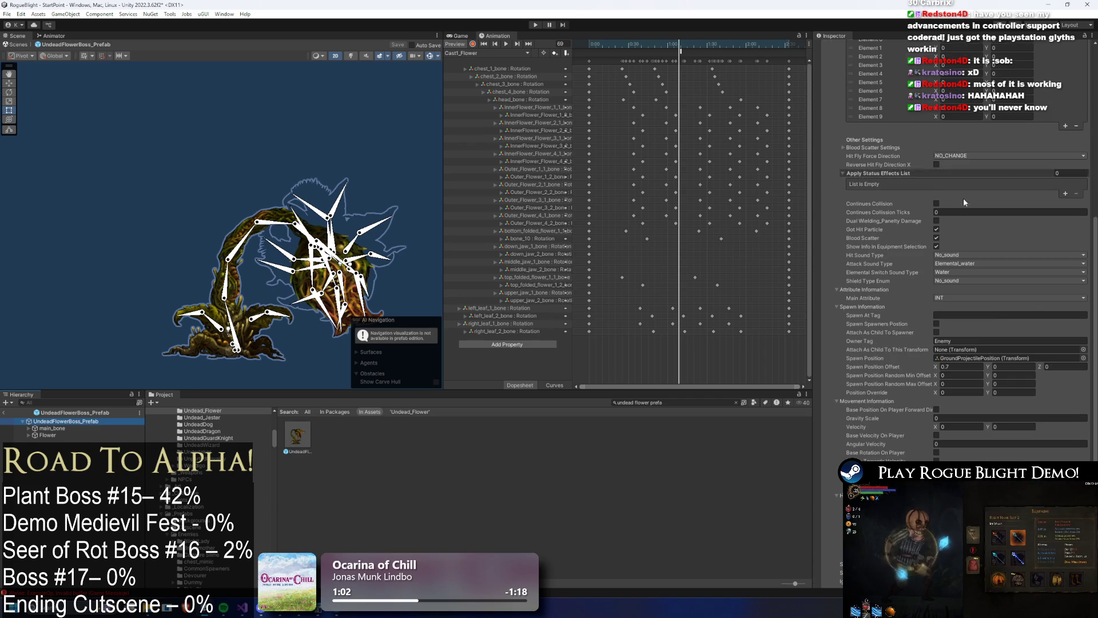
scroll(965, 215, down, 8)
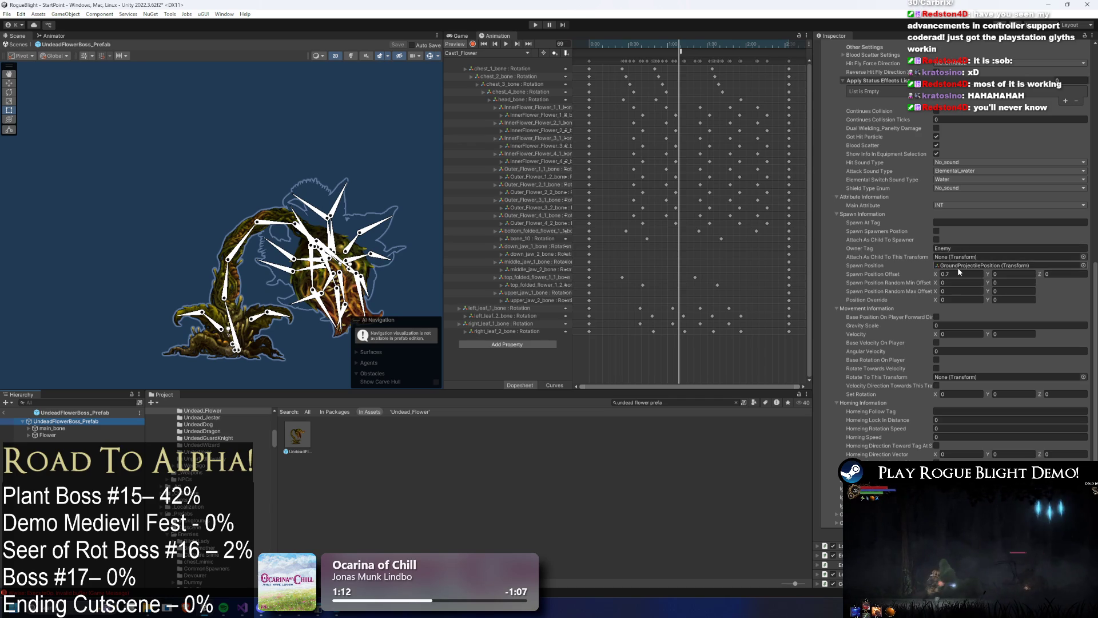
- Select GroundProjectilePosition under the Flower object and switch to the Move tool
click(238, 323)
click(238, 354)
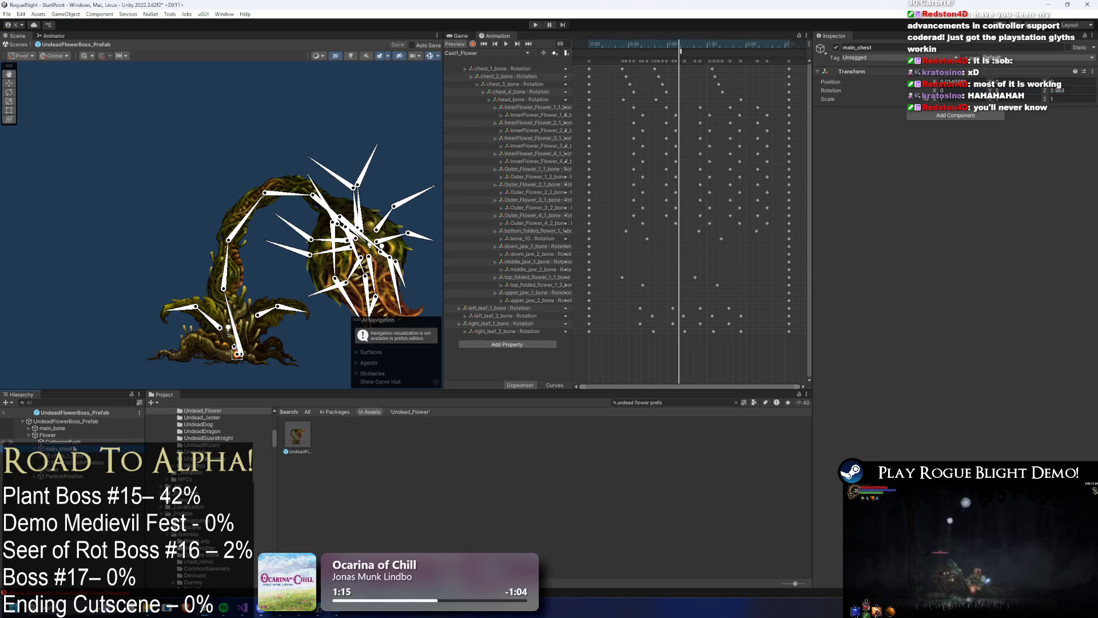
click(47, 435)
click(63, 482)
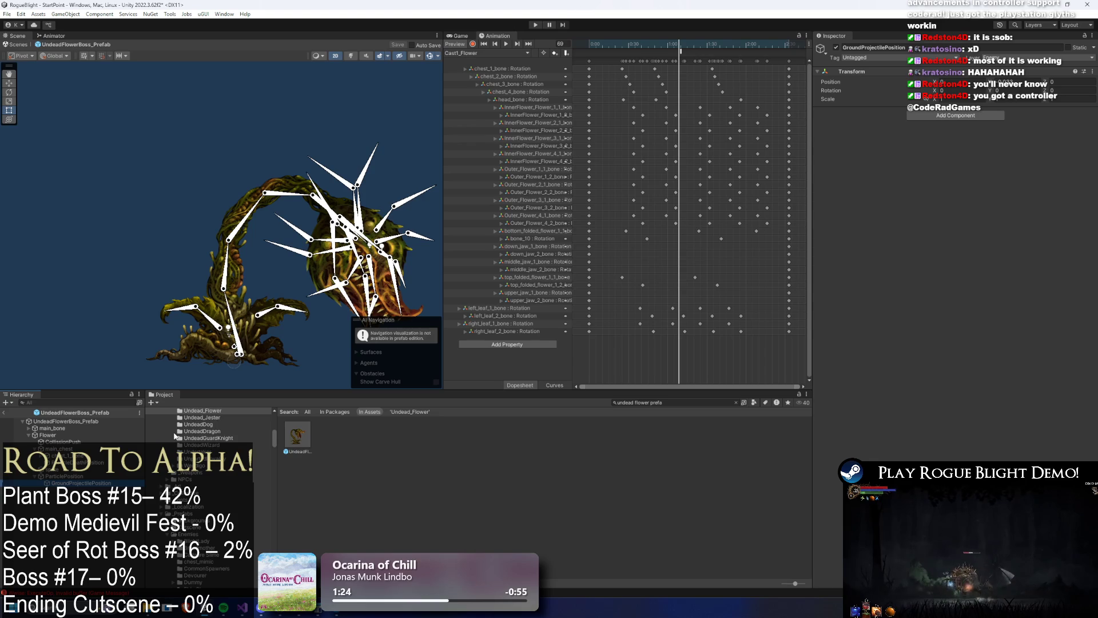
key(w)
drag(264, 378, 204, 300)
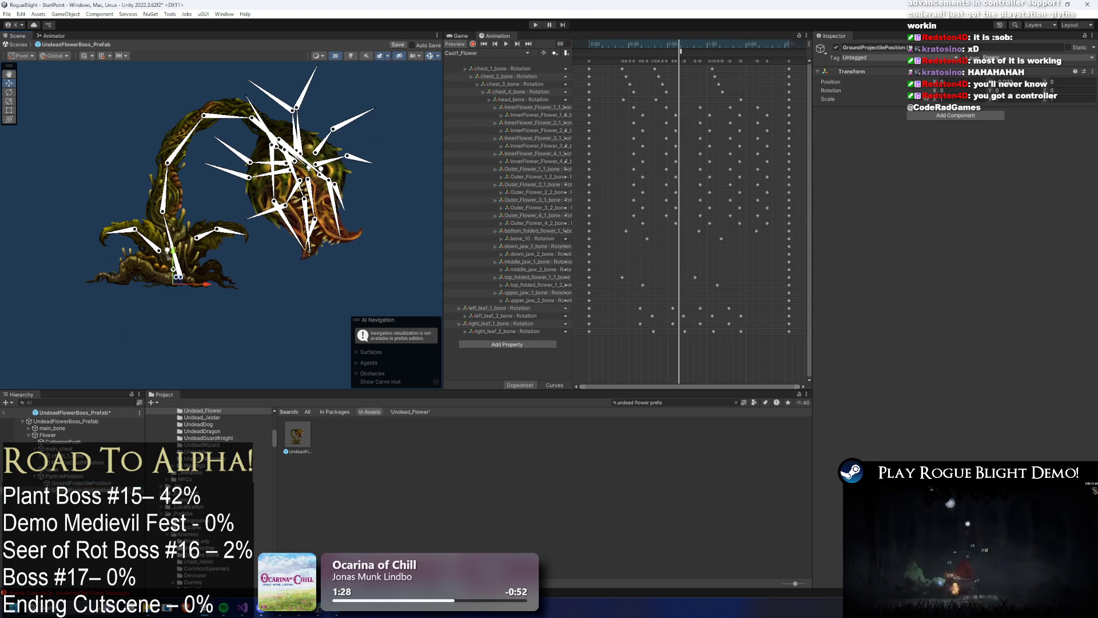
- Duplicate it as ForwardProjectilePosition and move it forward beneath the flower's head
right_click(92, 129)
click(136, 176)
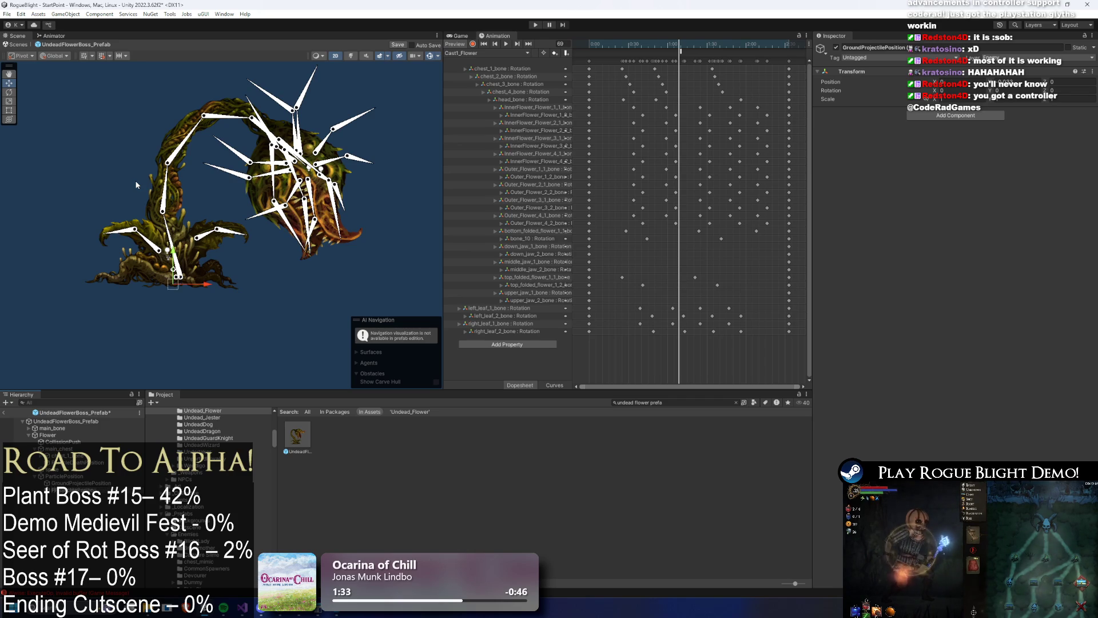
key(Down)
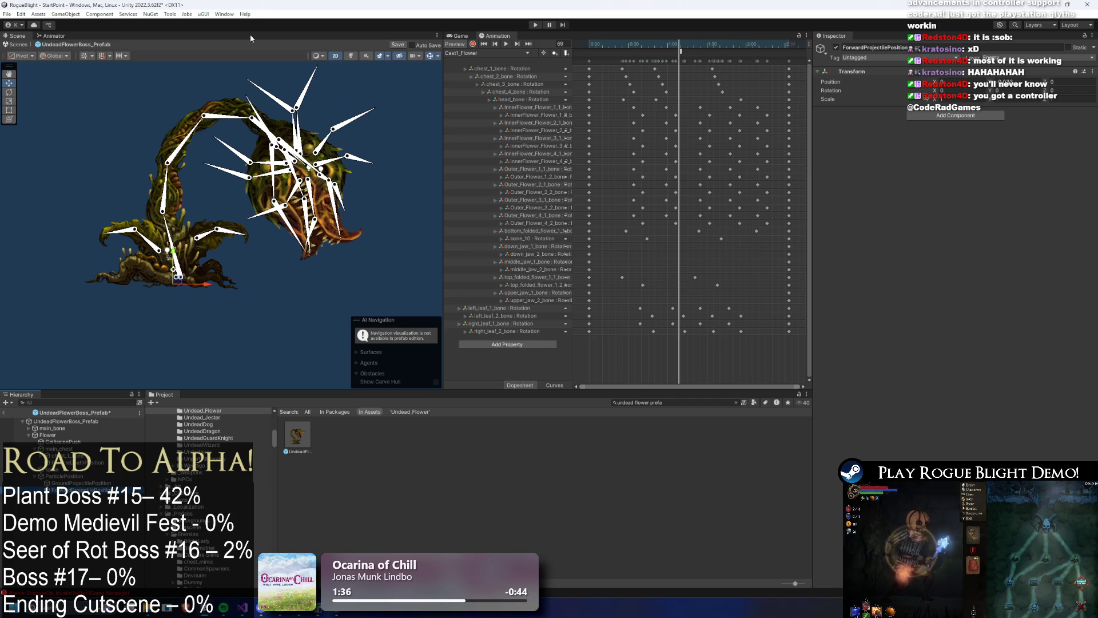
drag(215, 269, 354, 275)
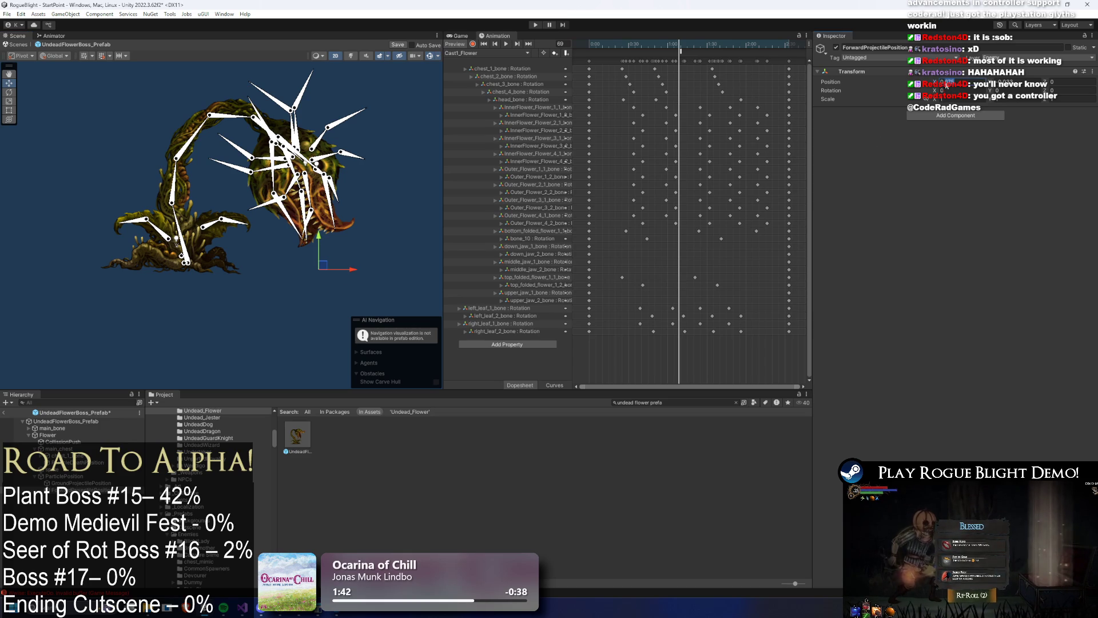
drag(947, 85, 944, 82)
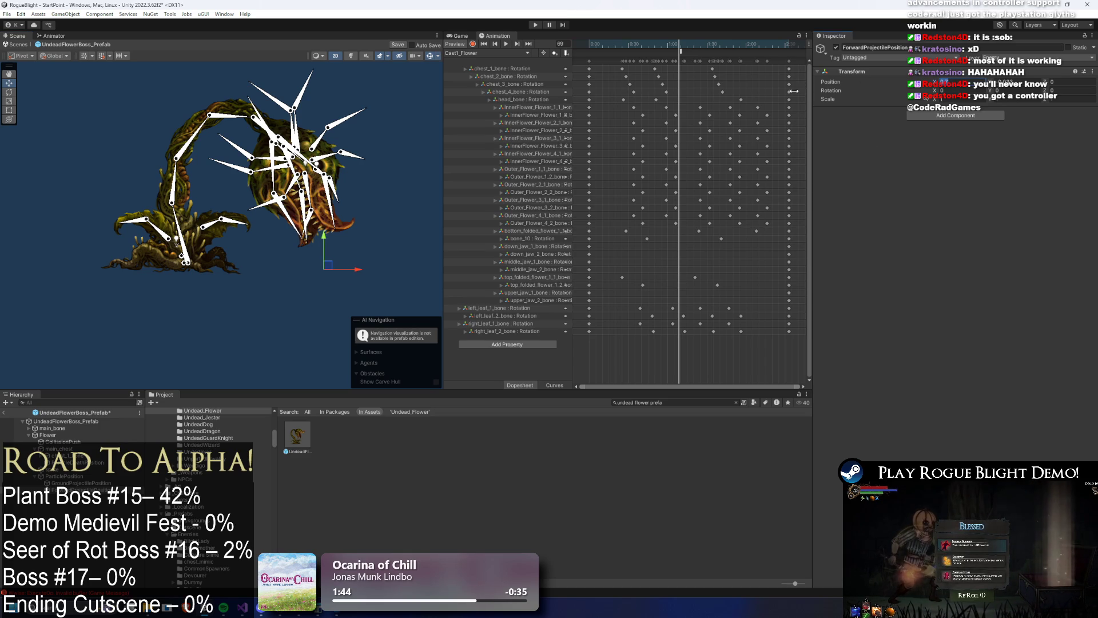
click(73, 421)
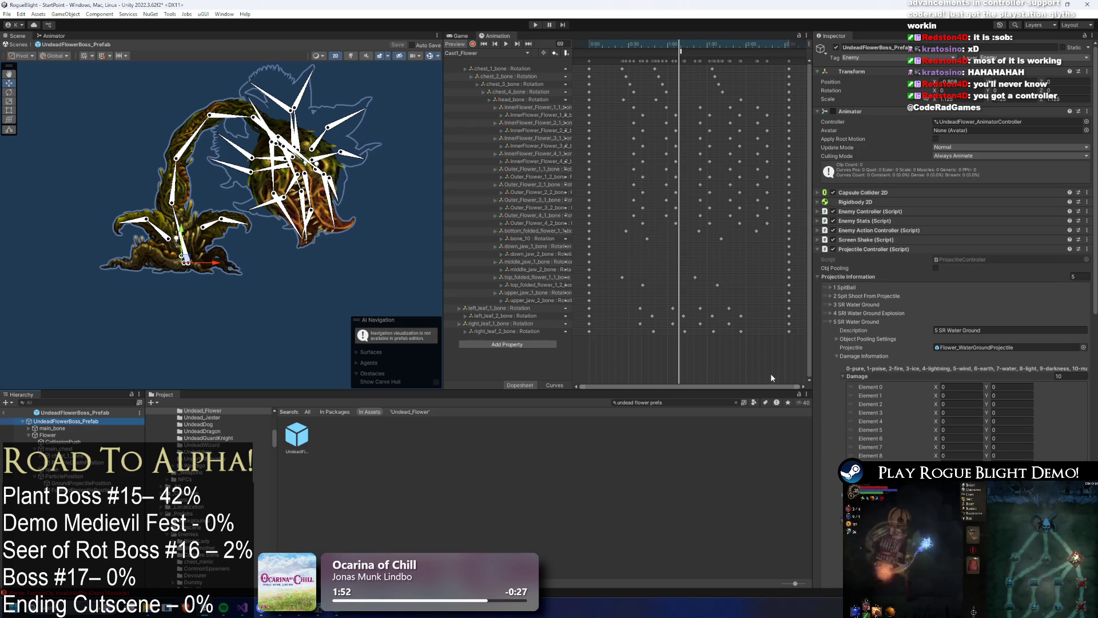
- Set 5 SR Water Ground's Spawn Position to ForwardProjectilePosition, Offset X 0, and save the prefab
scroll(1049, 336, down, 5)
scroll(1047, 334, down, 5)
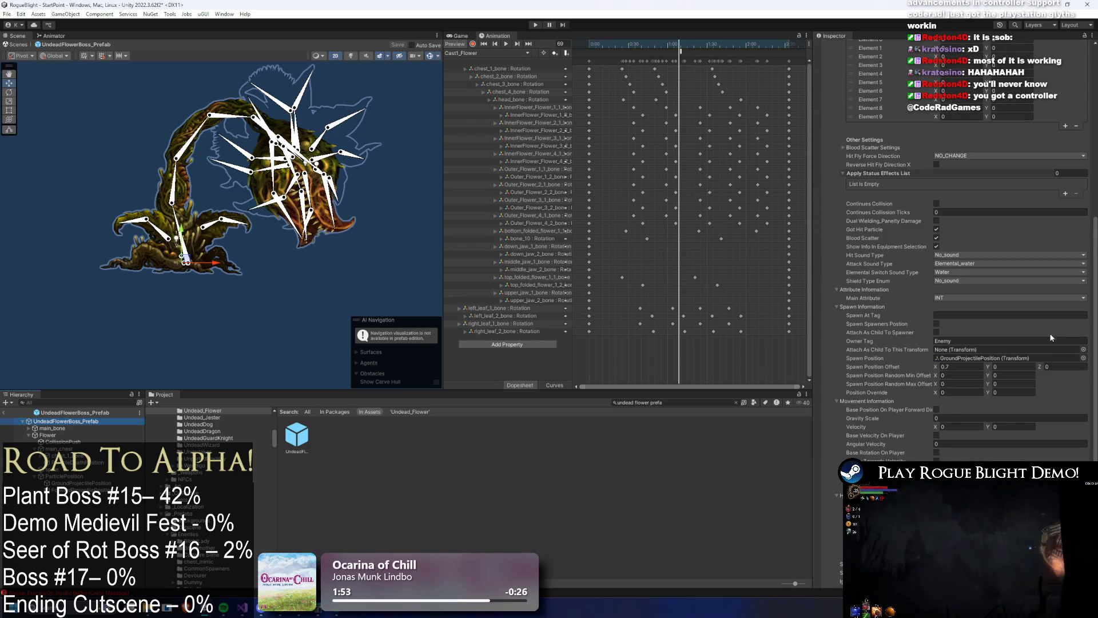
click(980, 359)
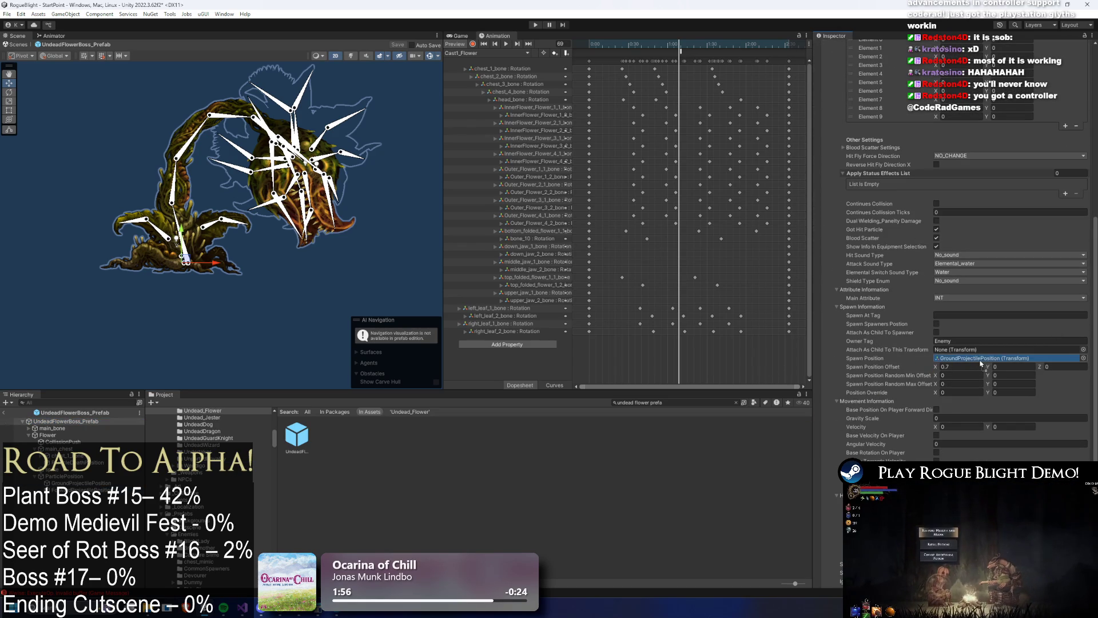
key(ctrl+v)
click(979, 367)
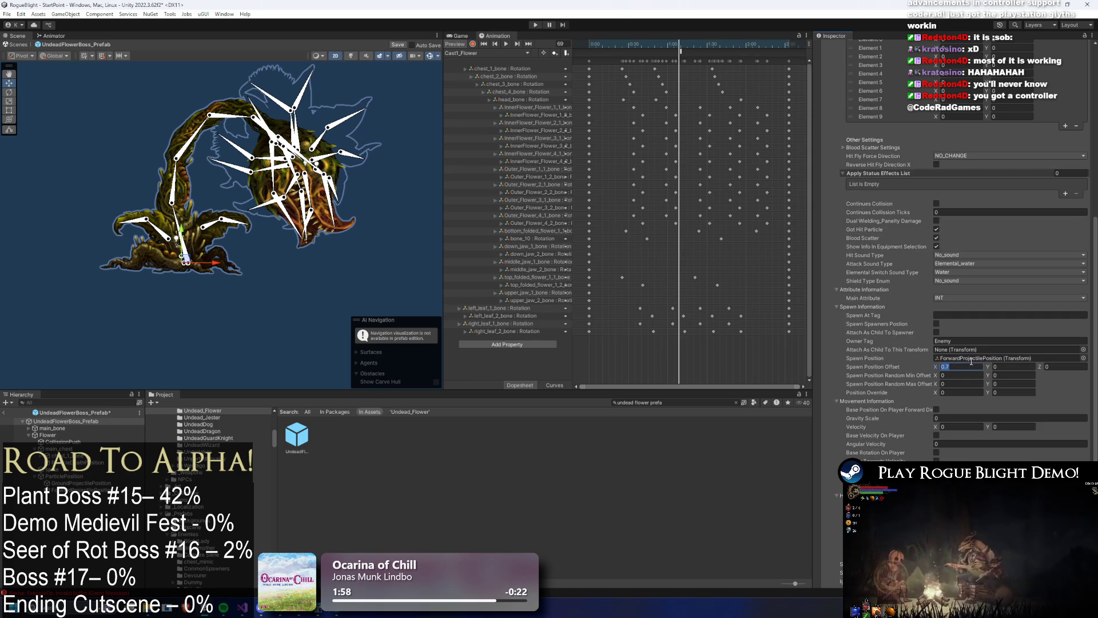
text(0)
key(ctrl+s)
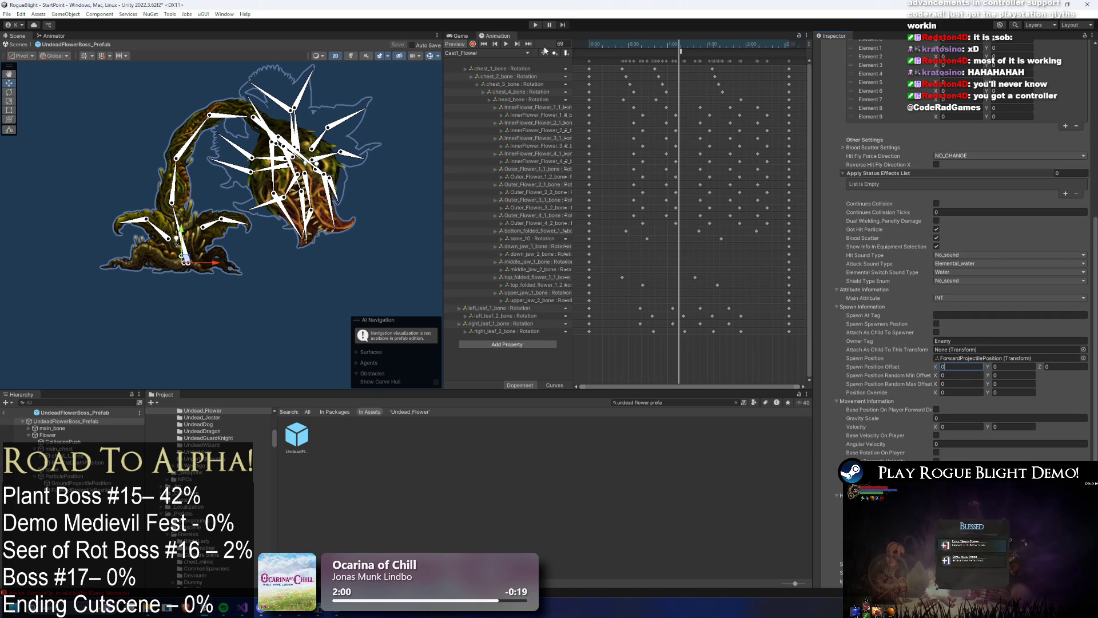
- Check ForwardProjectilePosition's placement under Flower, then switch to the browser
click(51, 436)
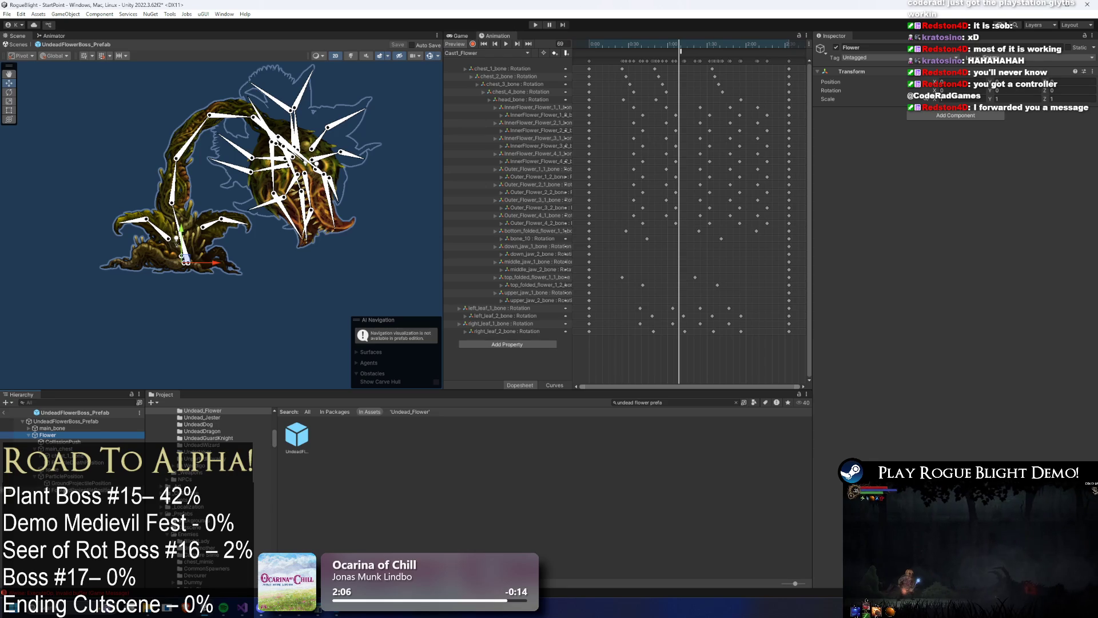
click(85, 490)
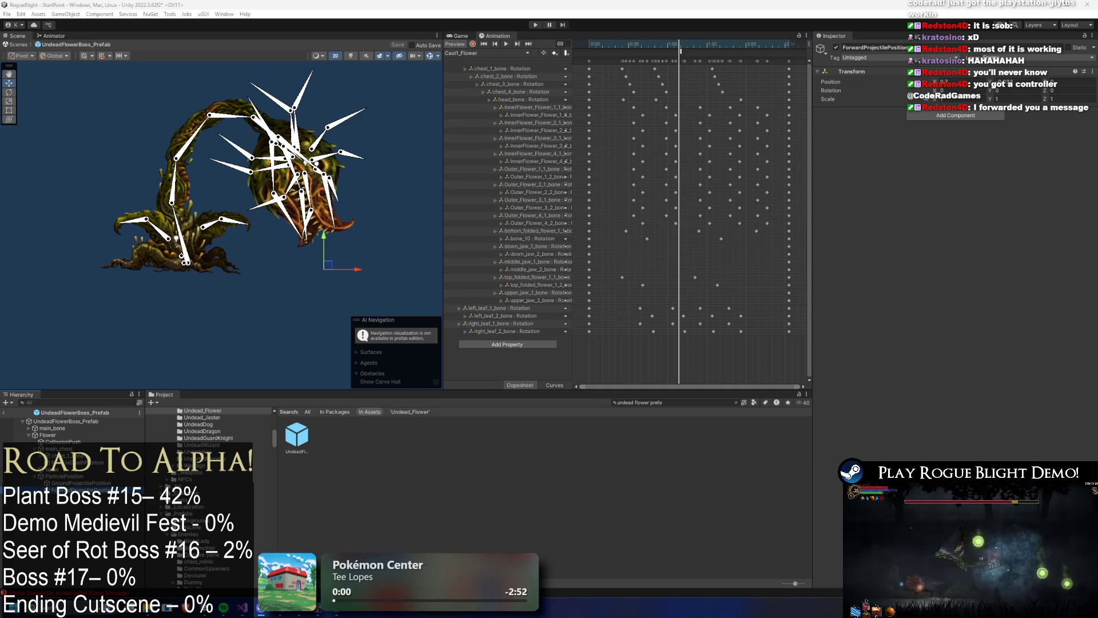
key(alt+Tab)
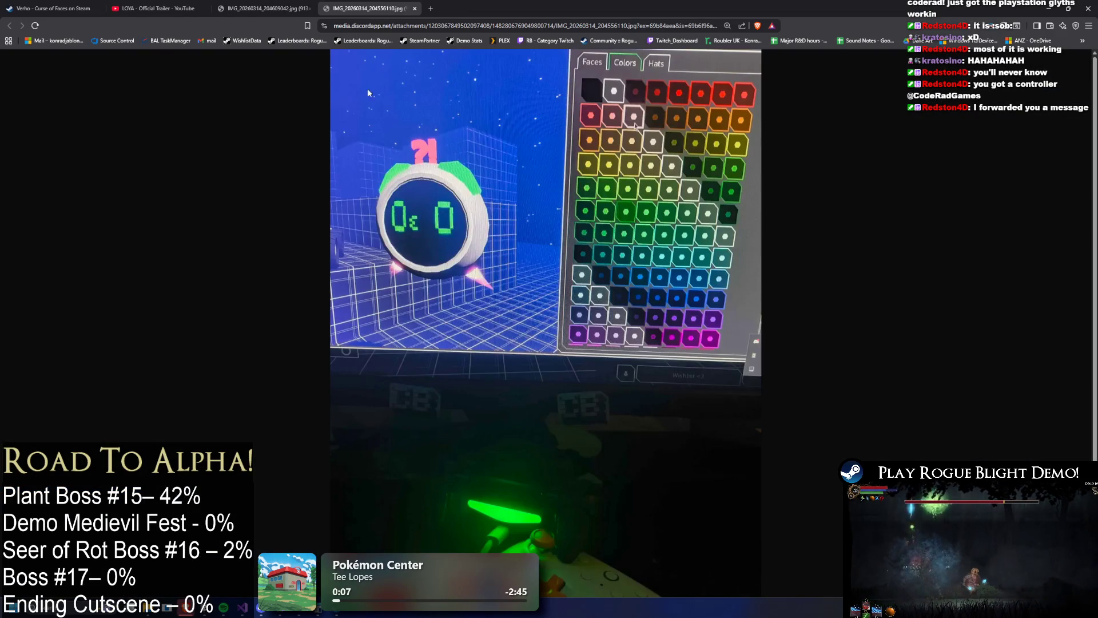
key(ctrl+shift+Tab)
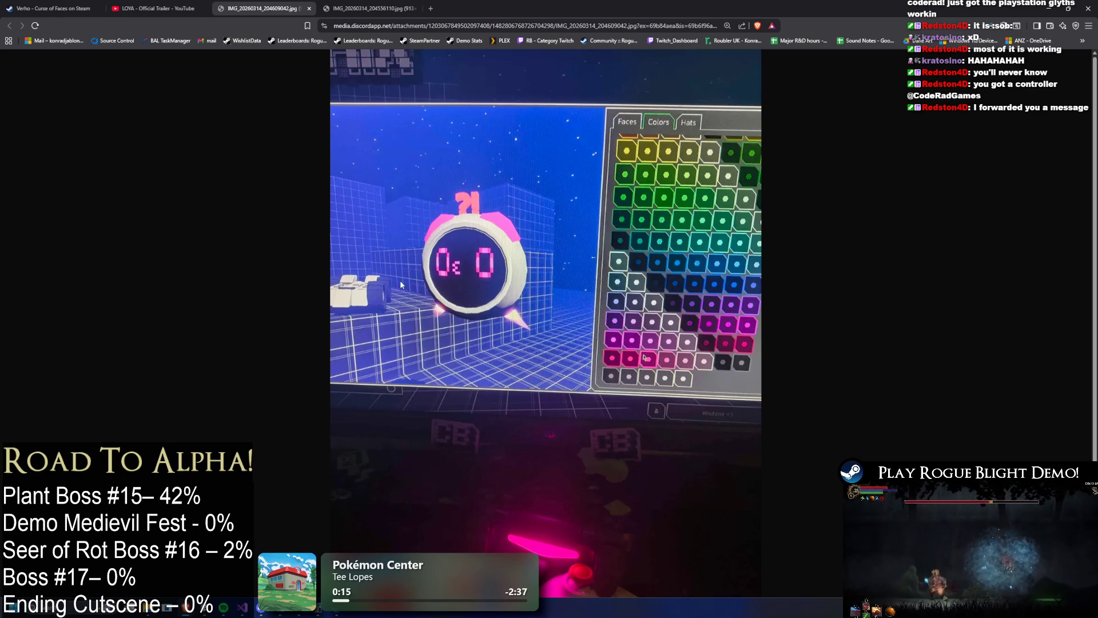
key(ctrl+Tab)
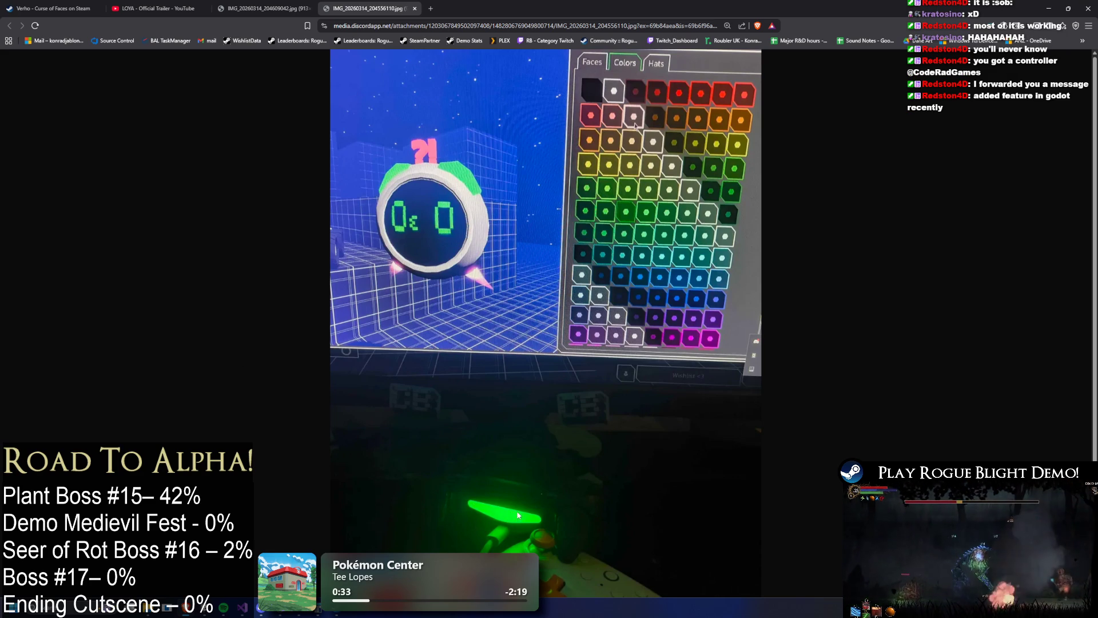
click(271, 7)
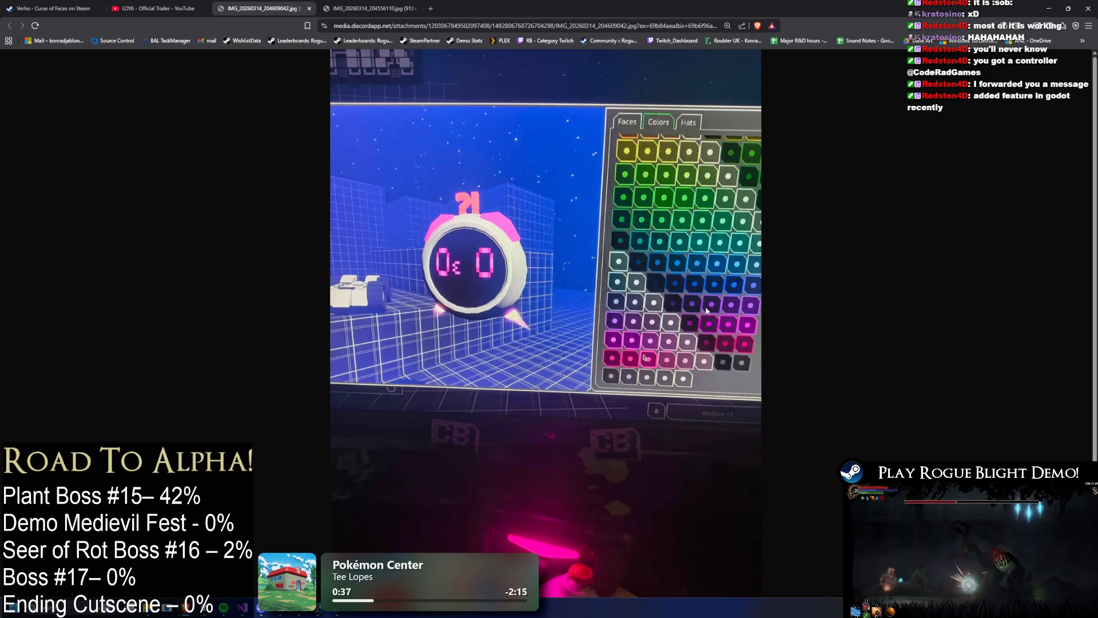
middle_click(275, 7)
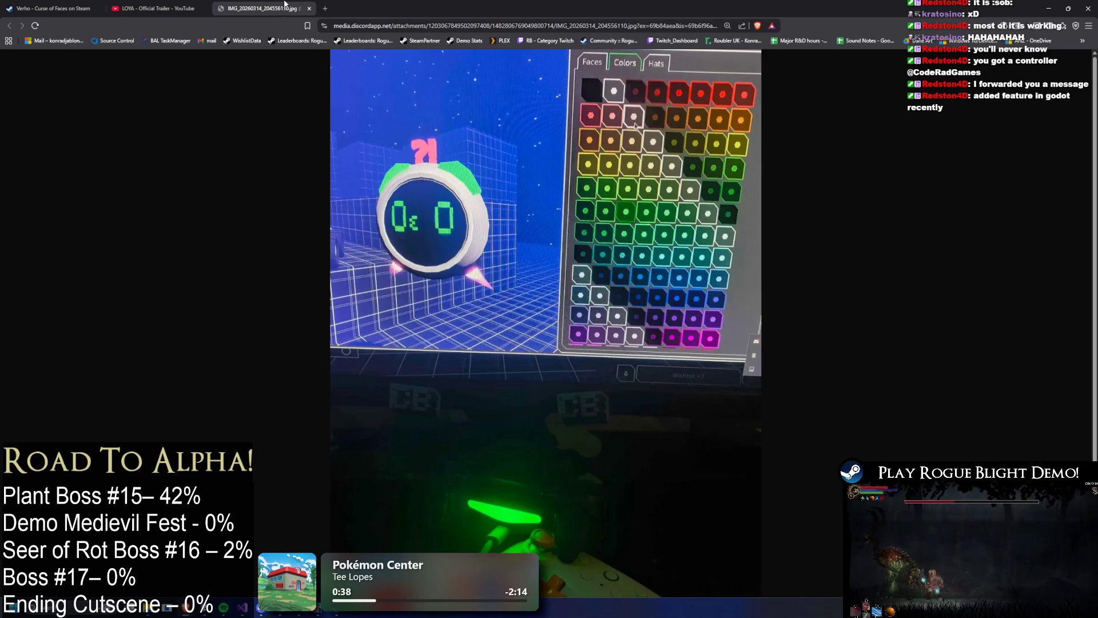
click(157, 8)
key(alt+Tab)
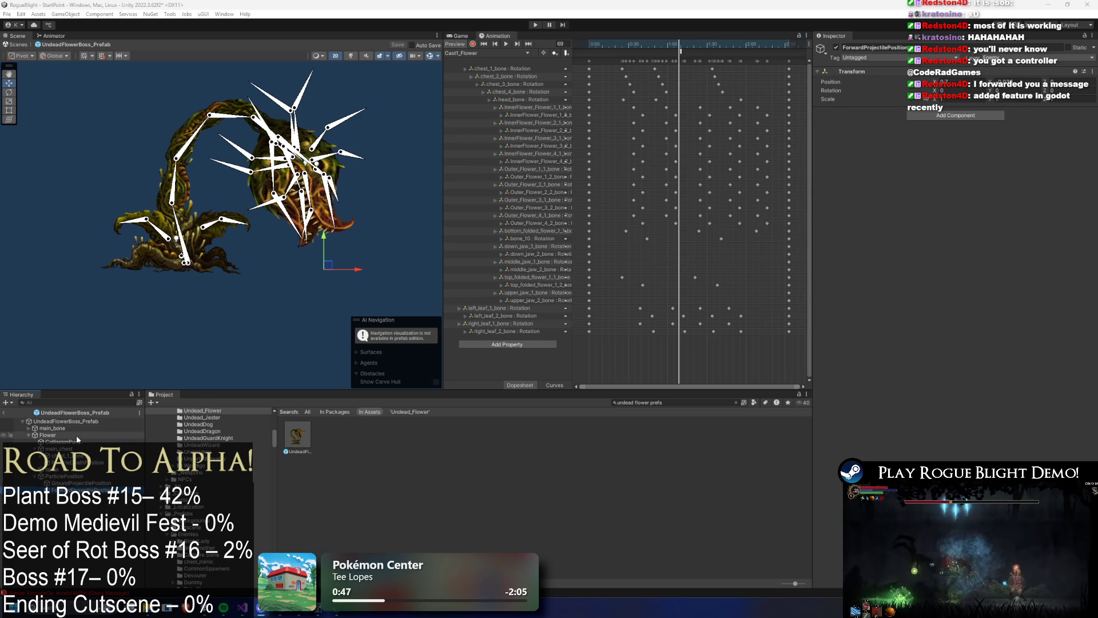
- Expand the boss prefab's Enemy Controller settings and check its turn-around transform
click(71, 424)
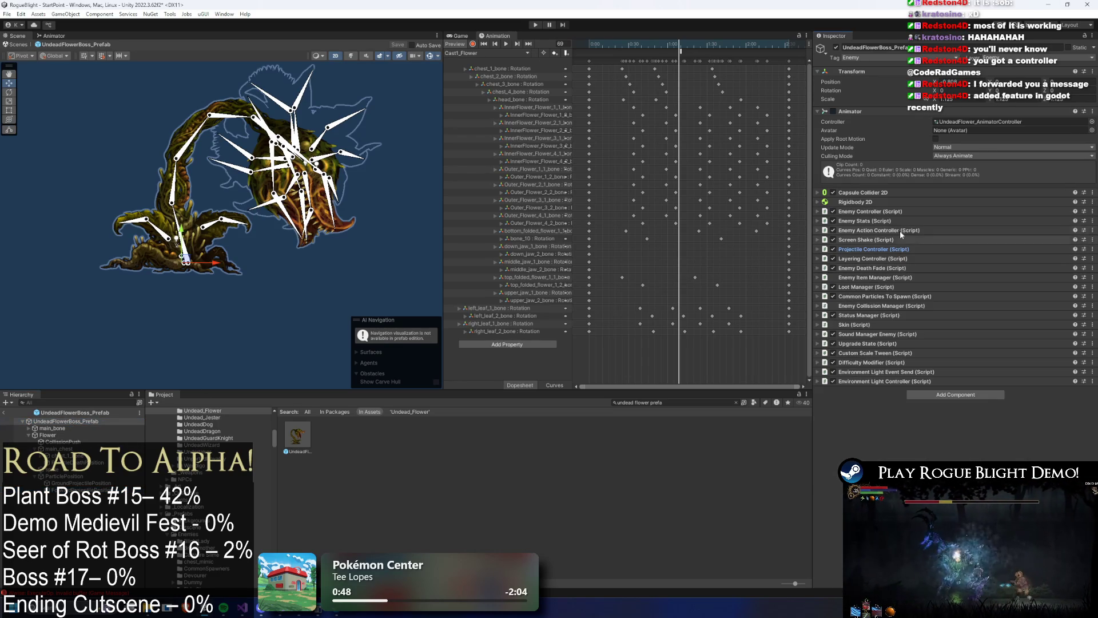
click(875, 211)
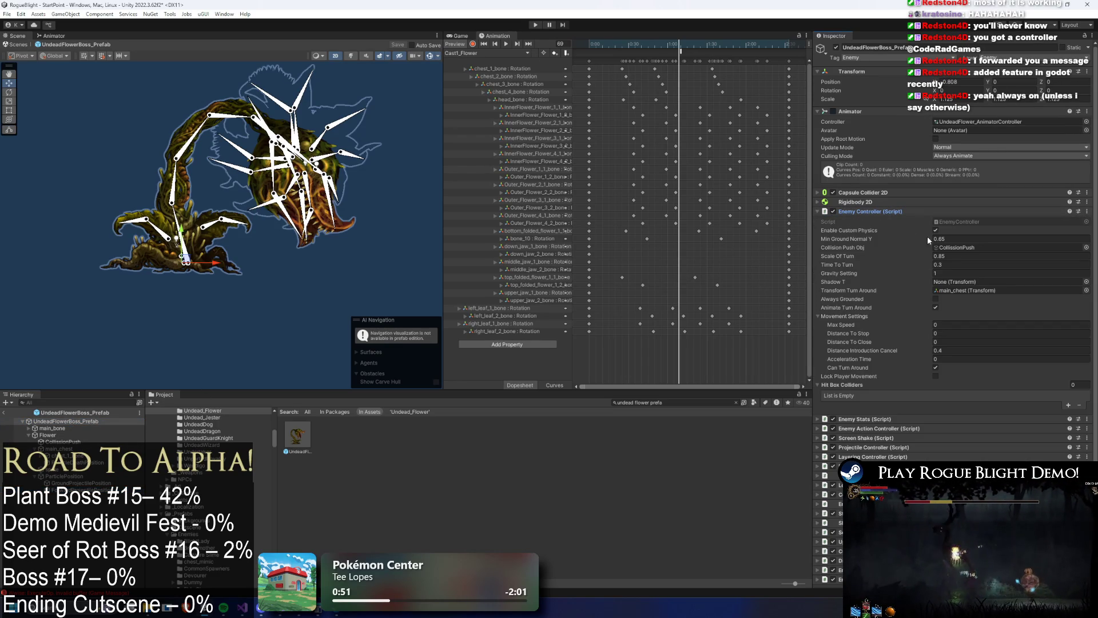
click(996, 290)
key(alt+Tab)
- Inspect ForwardProjectilePosition, reselect UndeadFlowerBoss_Prefab, and enter Play mode
click(68, 469)
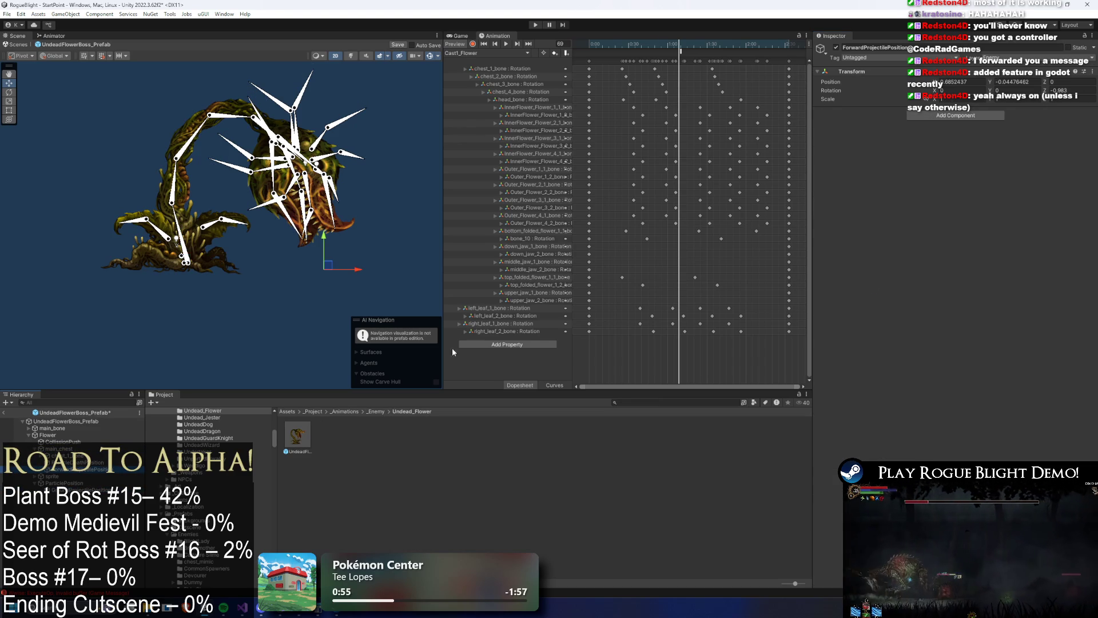
click(109, 421)
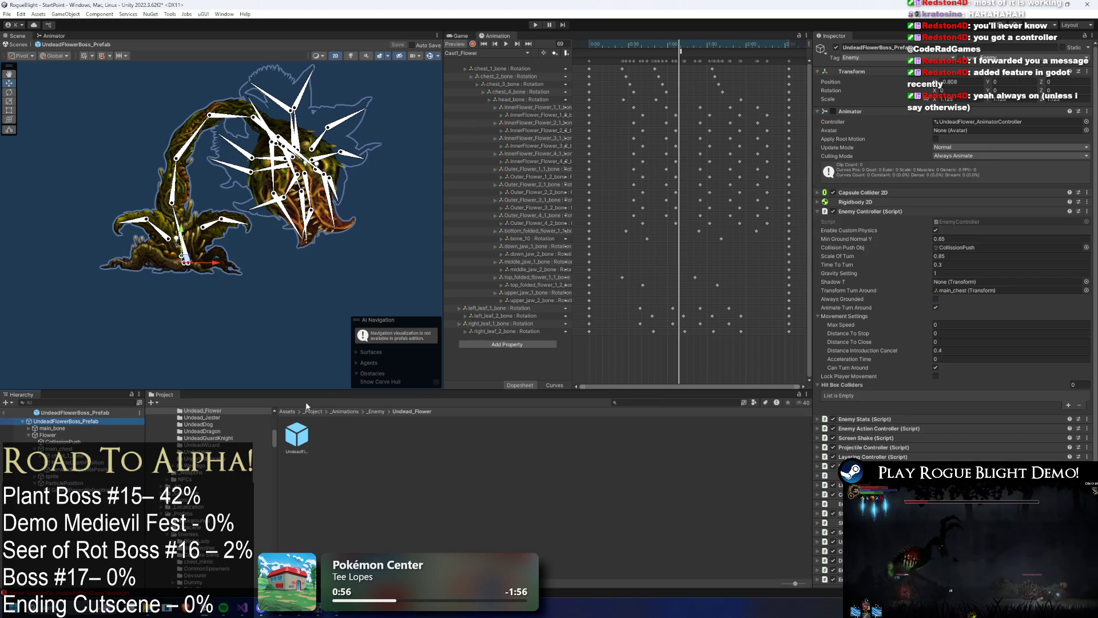
click(537, 25)
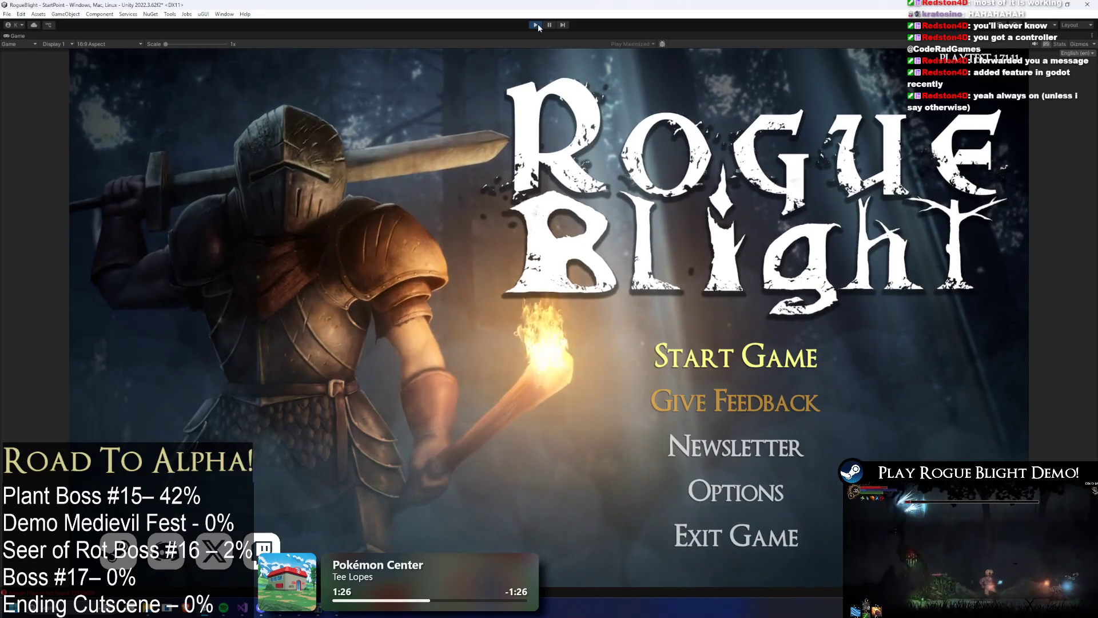
- Start the game from the main menu and slash the plant boss repeatedly
key(Return)
key(Return)
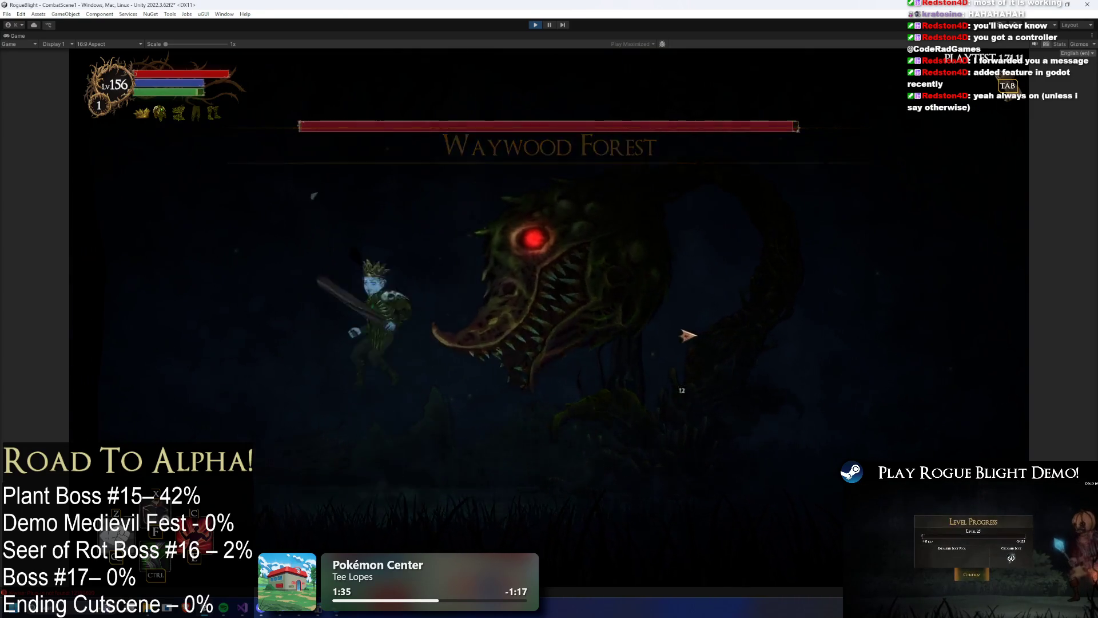
click(692, 336)
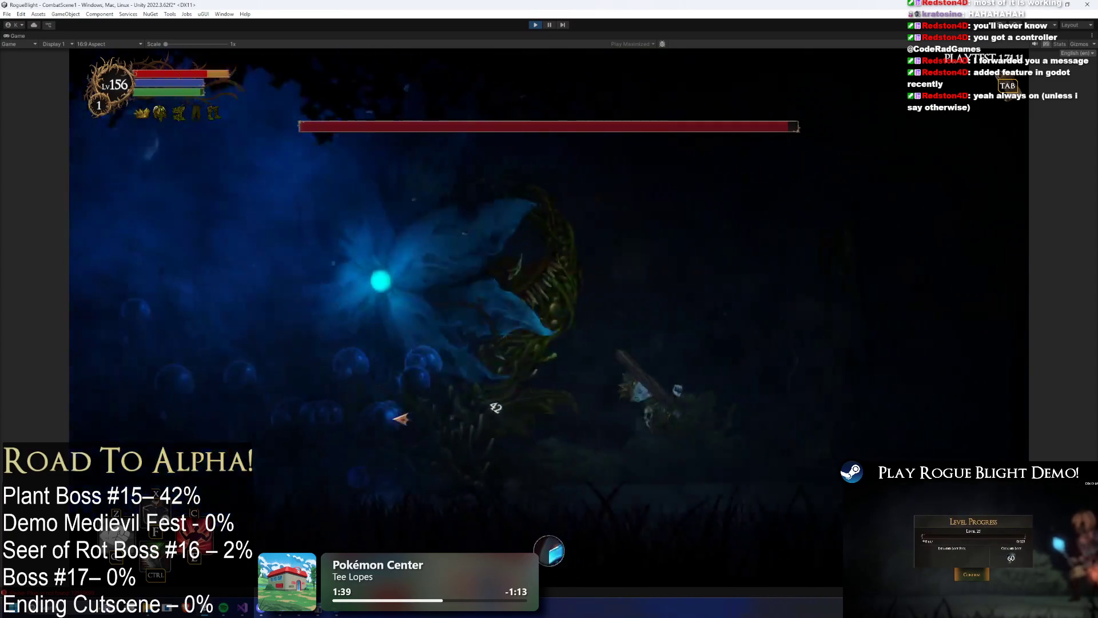
click(404, 412)
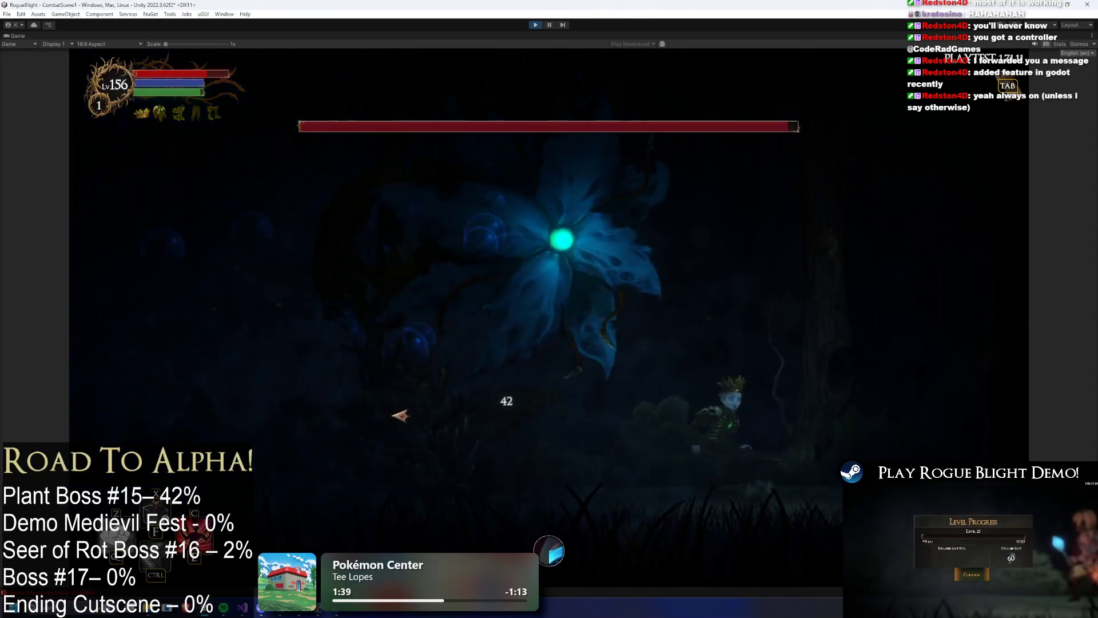
click(442, 421)
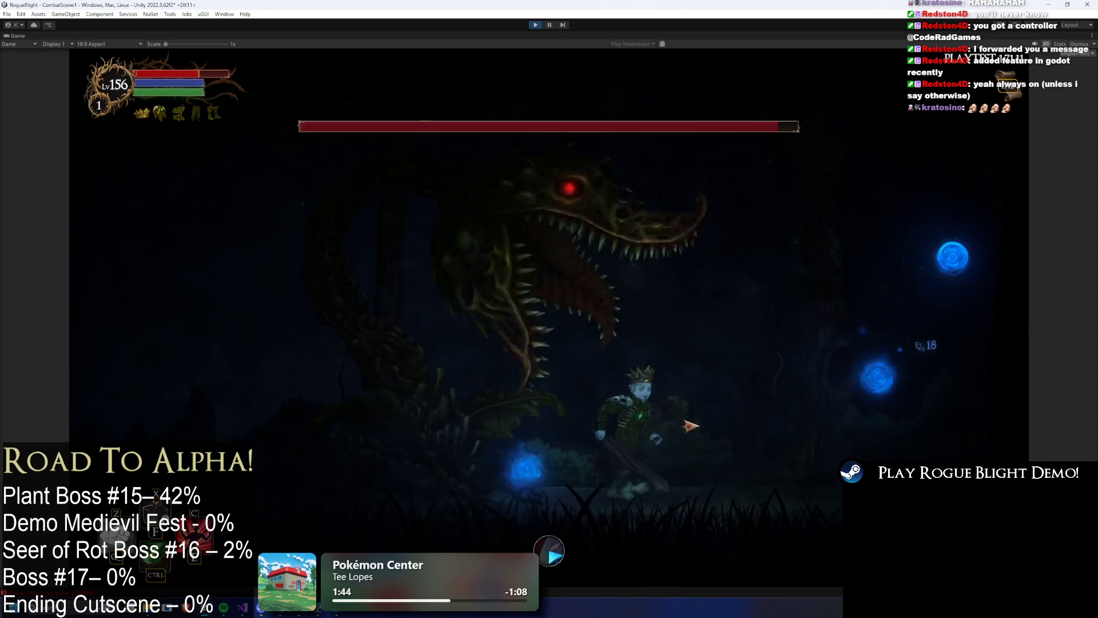
click(452, 411)
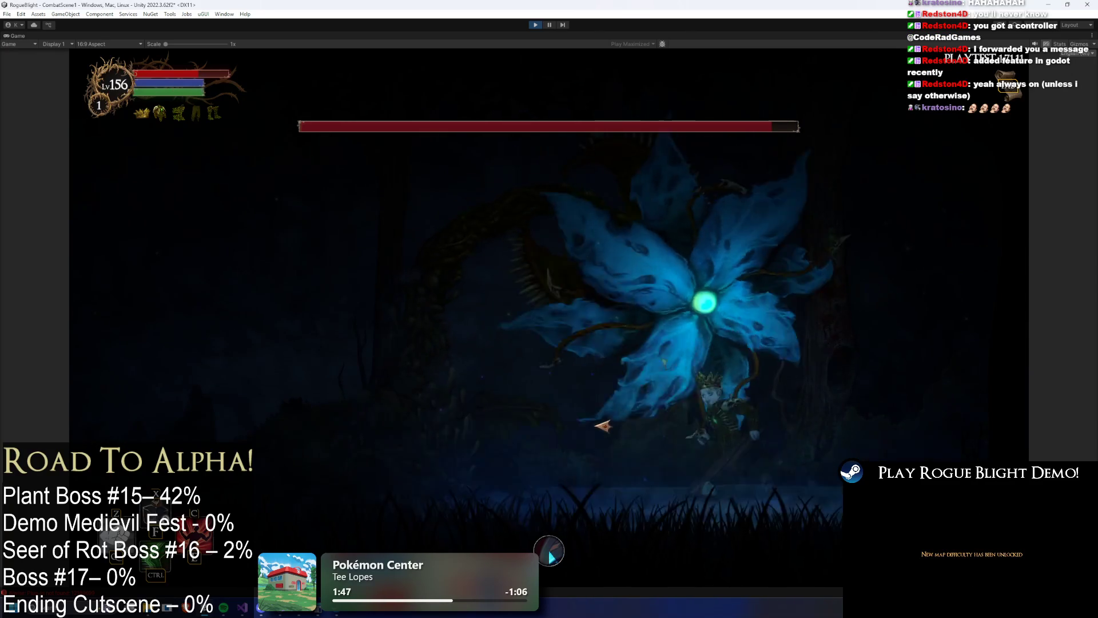
click(846, 410)
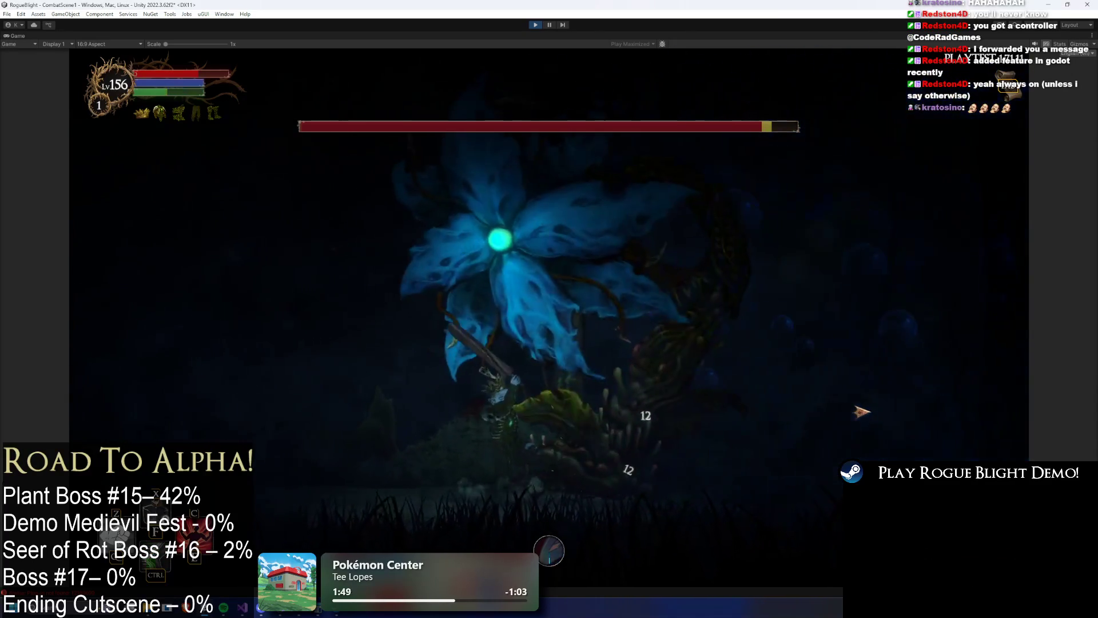
click(703, 382)
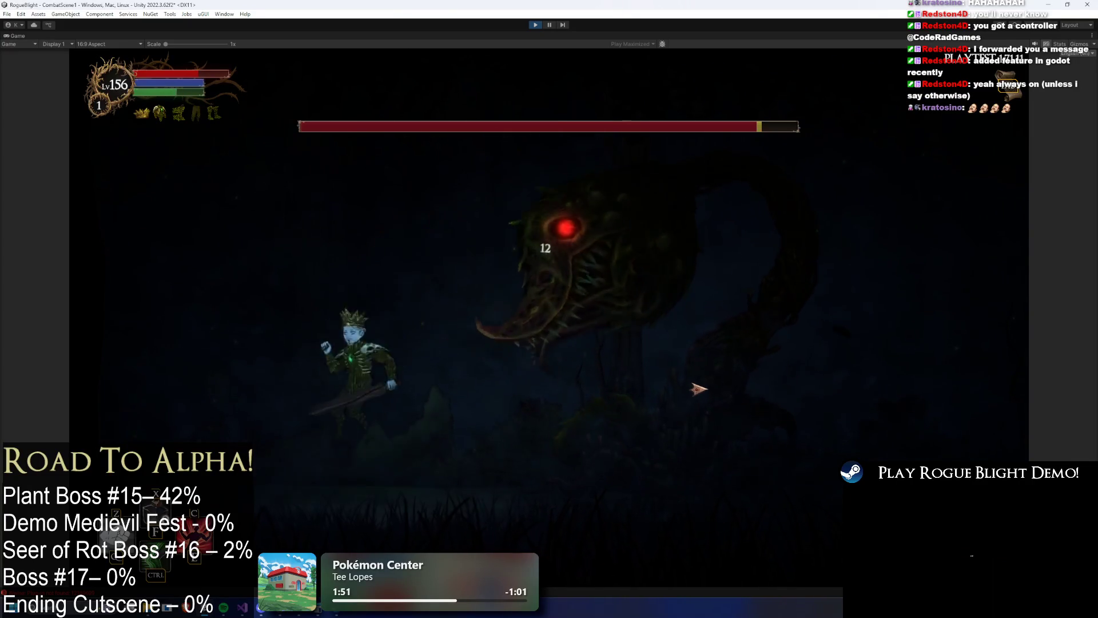
- Move around the arena, restore health and mana with the F1 cheat, and cast blue orbs
key(d)
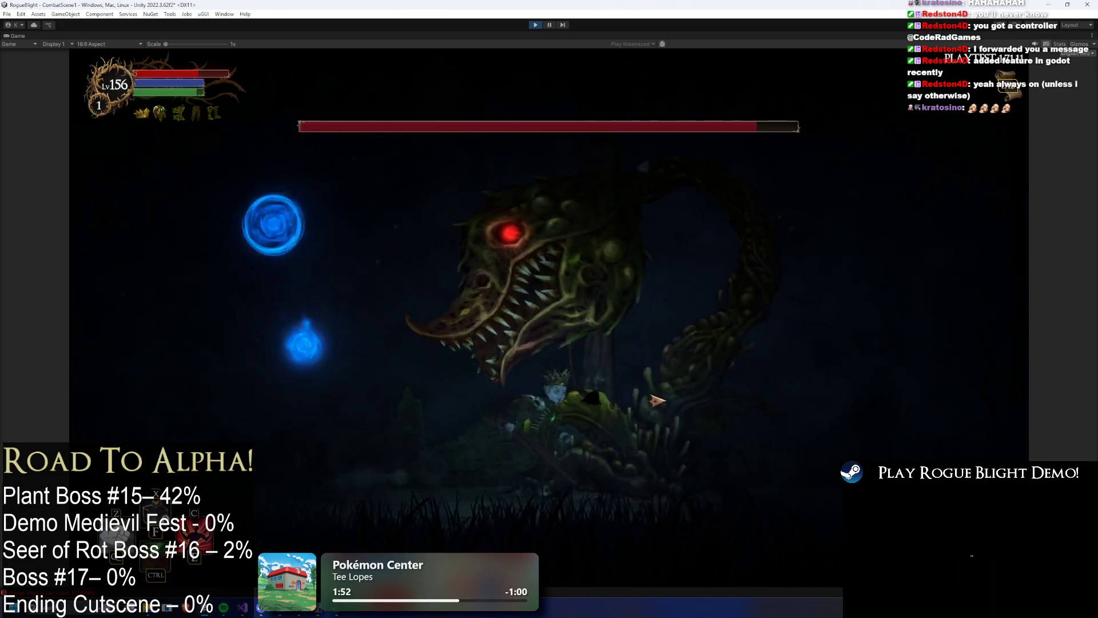
key(d)
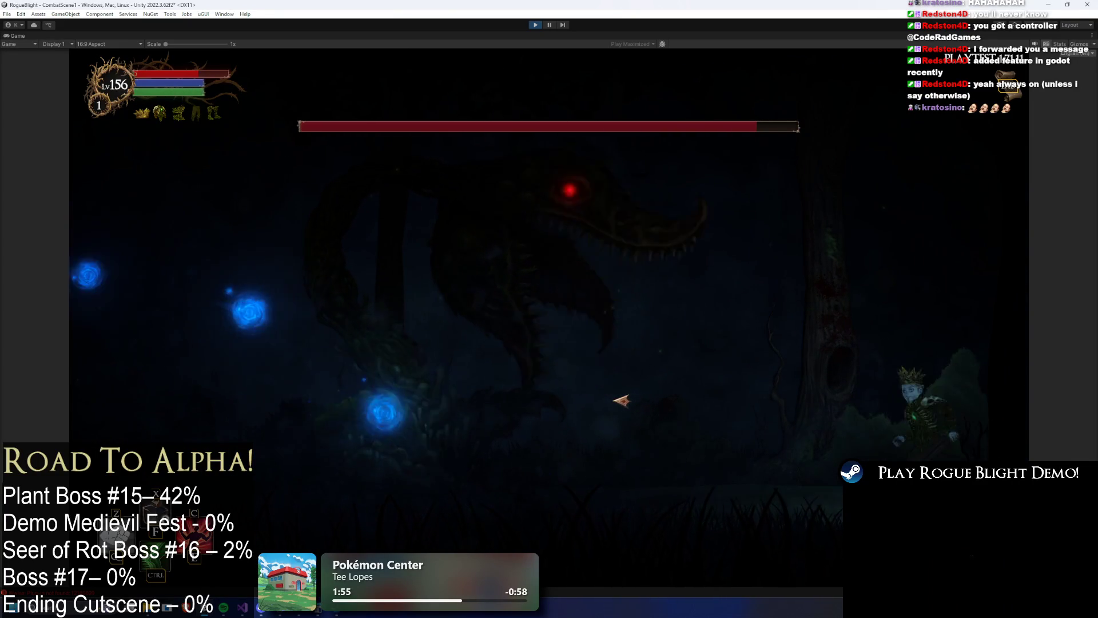
key(a)
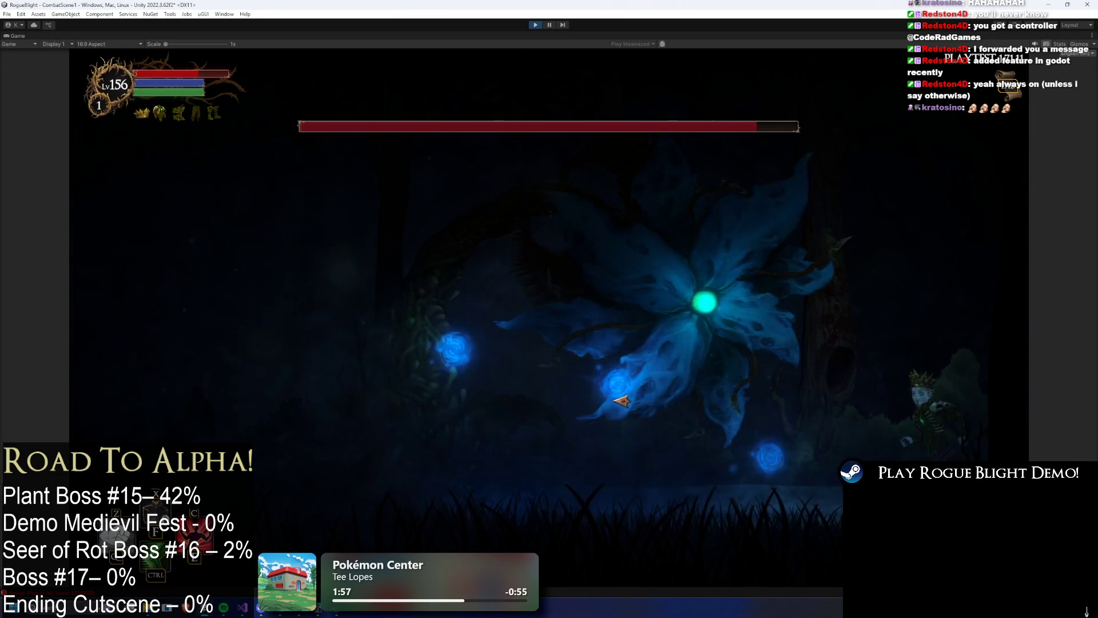
key(a)
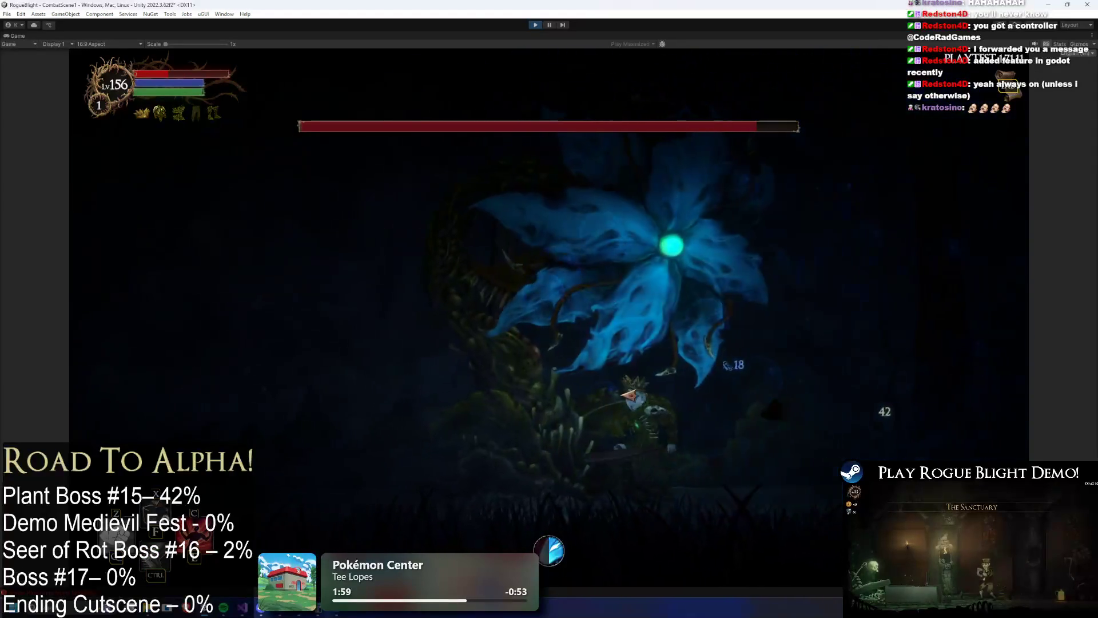
key(F1)
key(a)
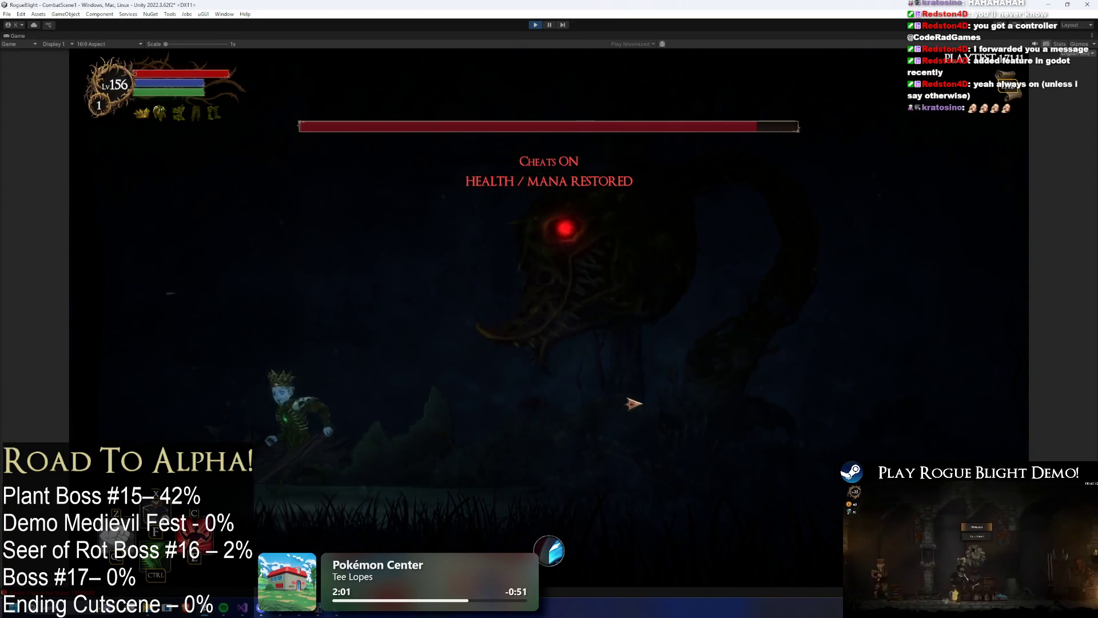
key(a)
key(x)
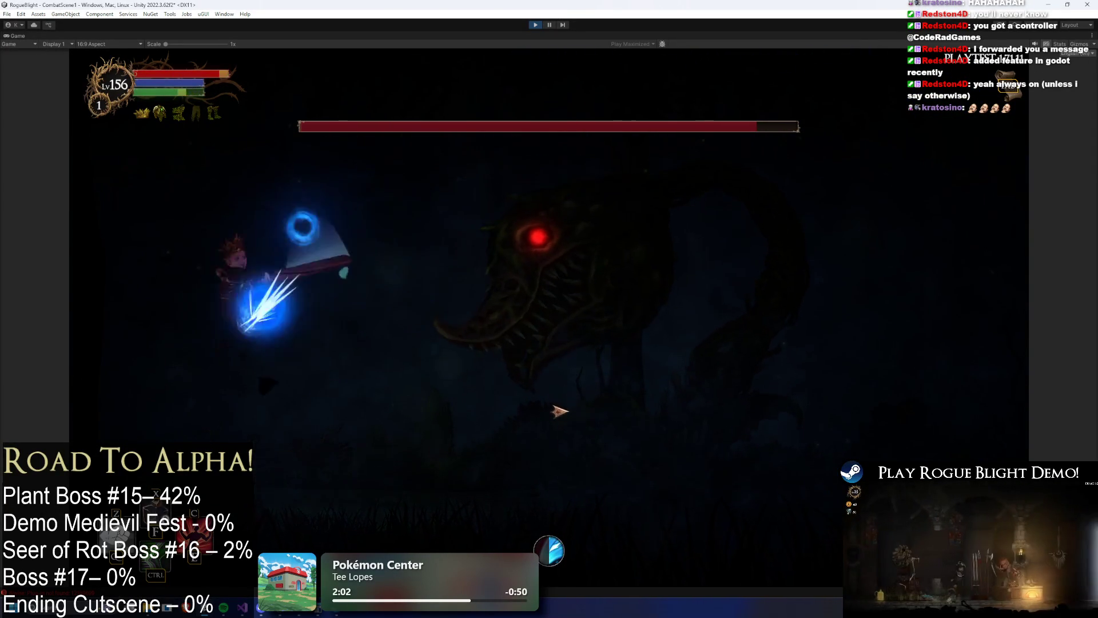
- Reposition across the arena, slash the boss twice more, then retreat left
key(d)
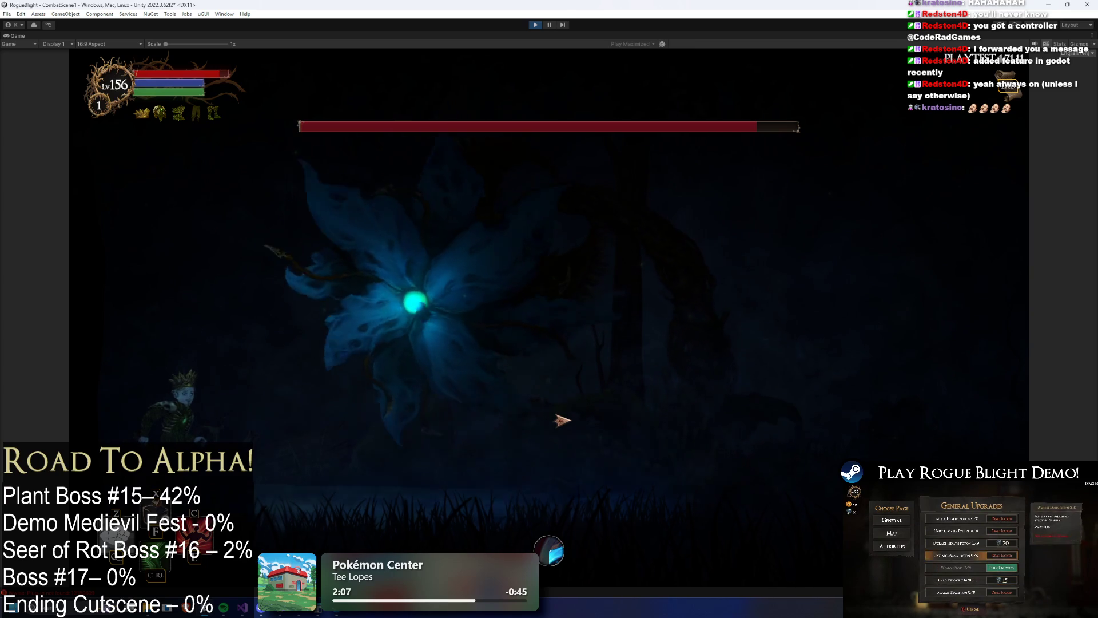
key(a)
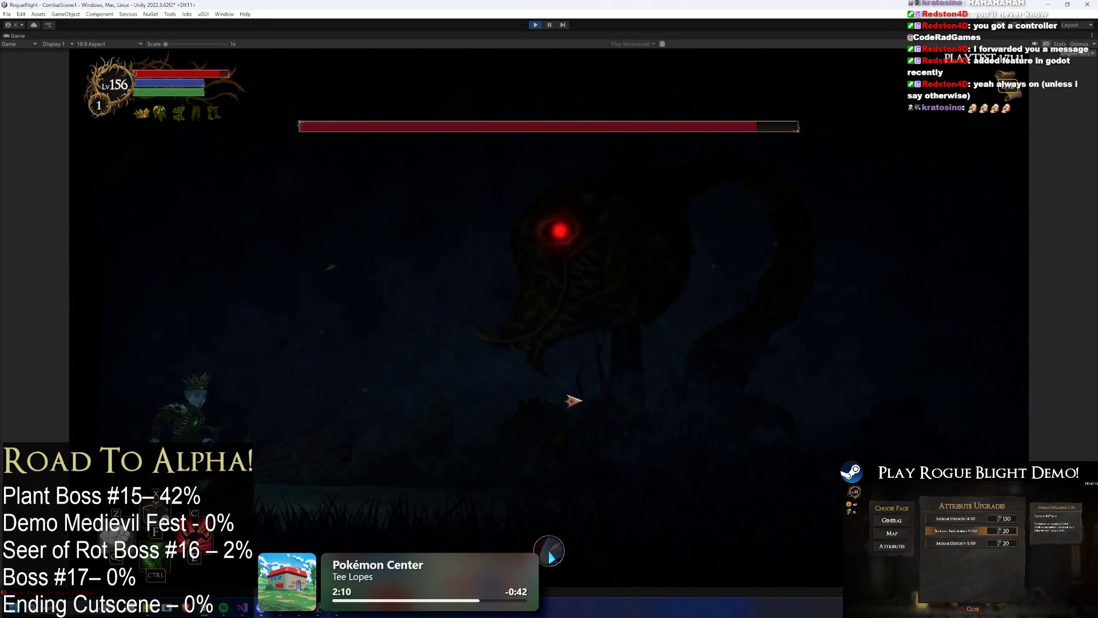
key(d)
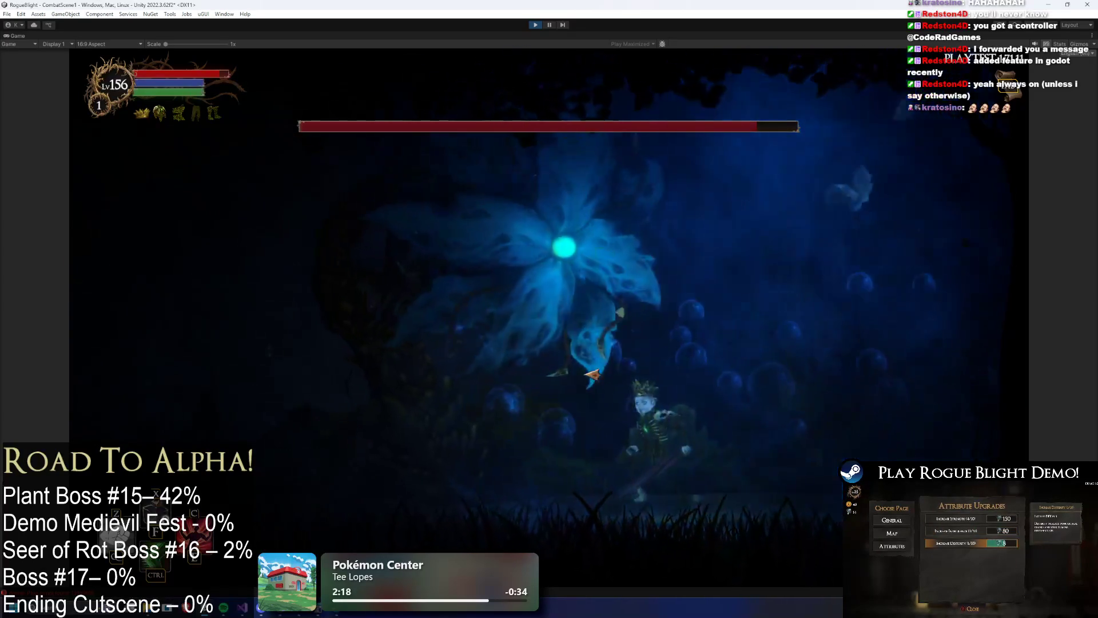
click(581, 418)
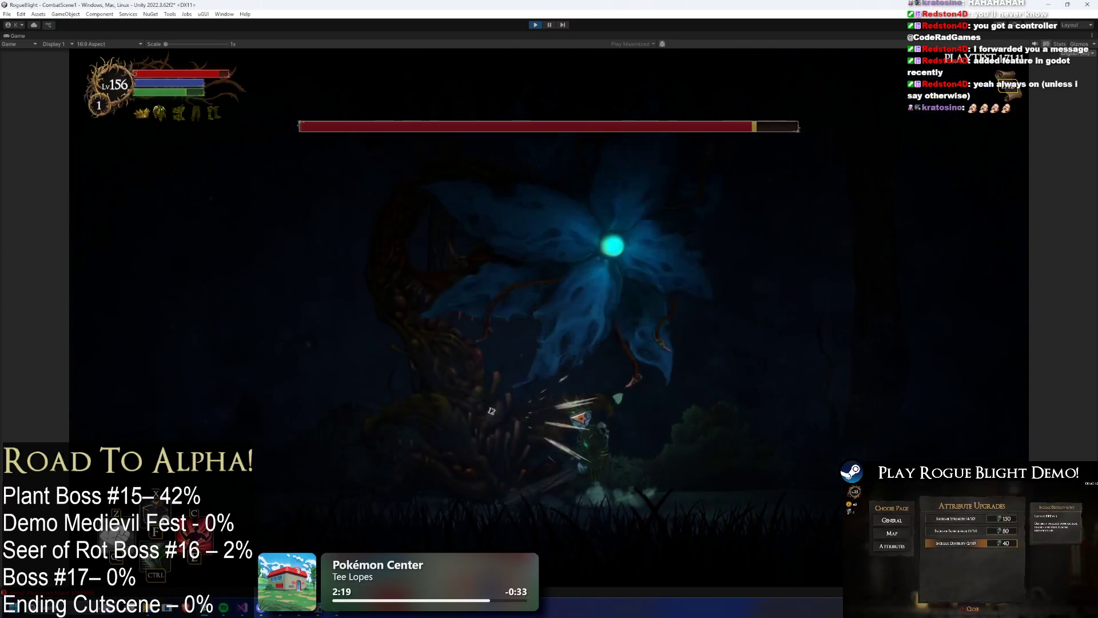
click(678, 403)
key(a)
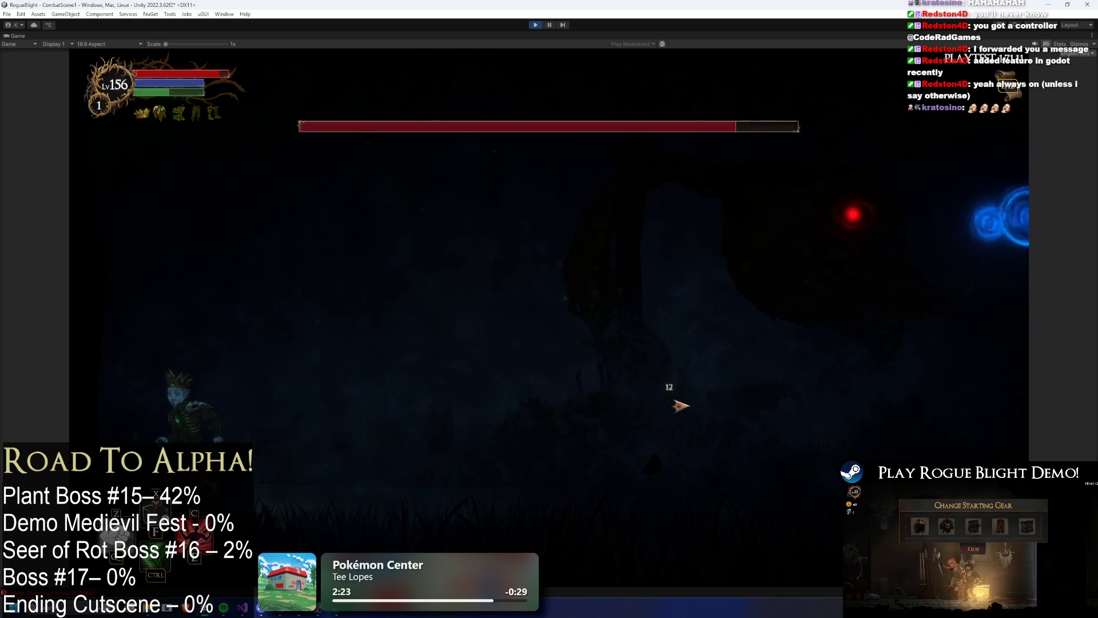
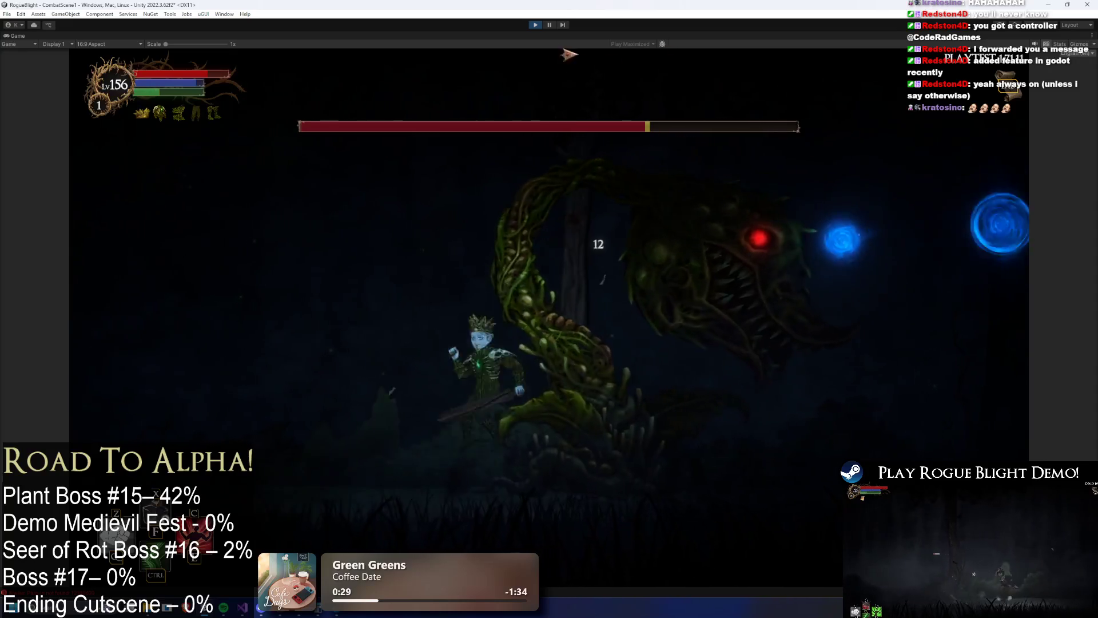
- Stop the running plant boss-fight playtest to return to edit mode on StartPoint
click(538, 26)
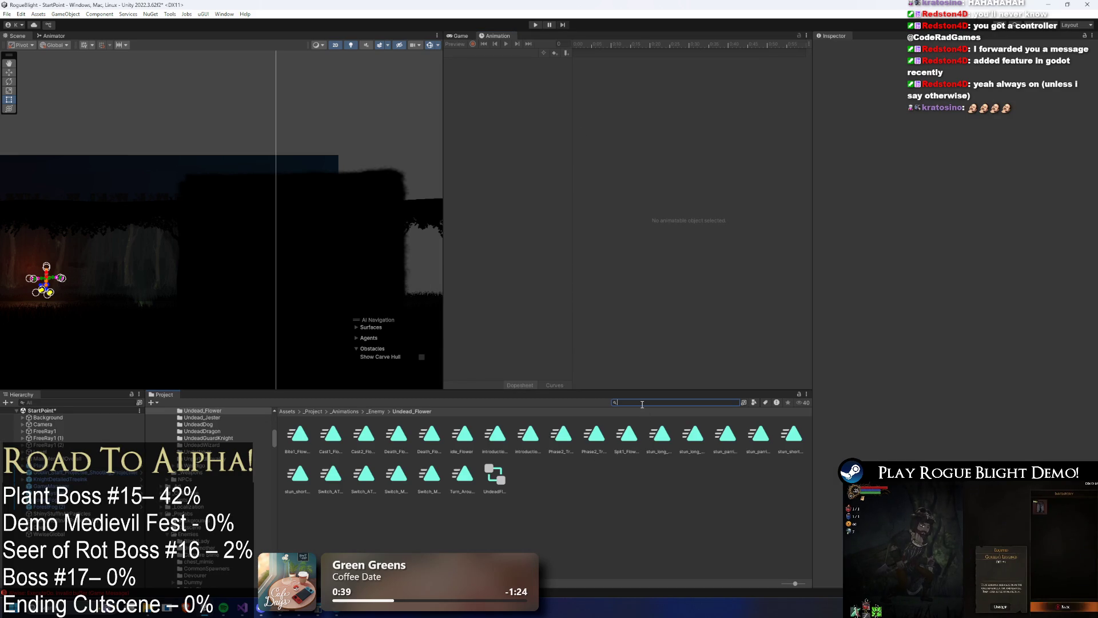
- Find and open UndeadFlowerBoss_Prefab, then collapse its Enemy Controller component
text(undead flower prefa)
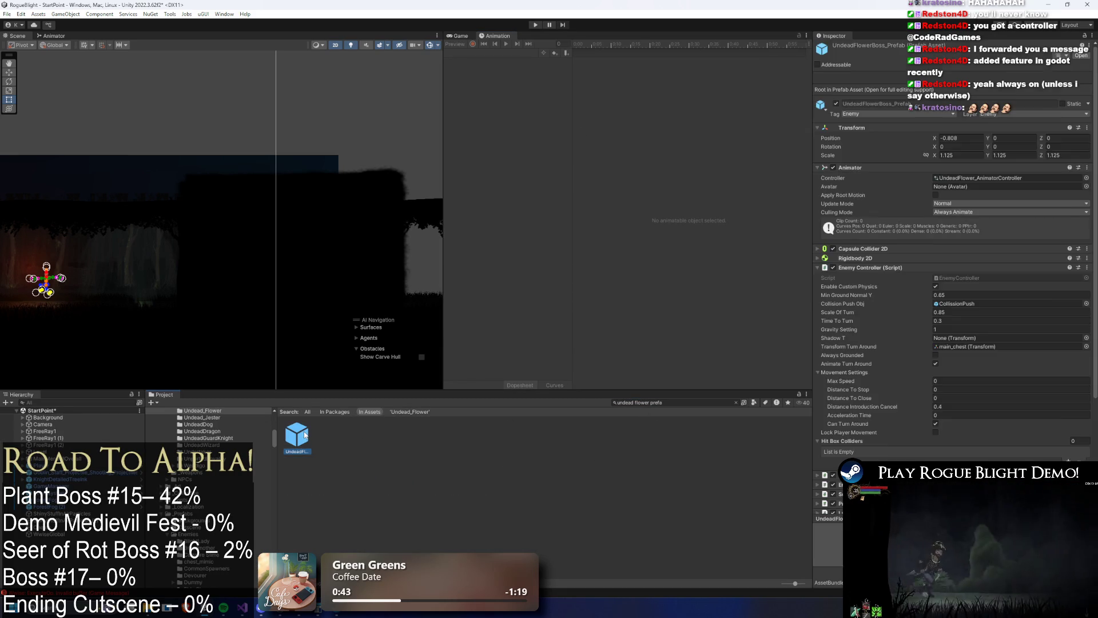
double_click(304, 435)
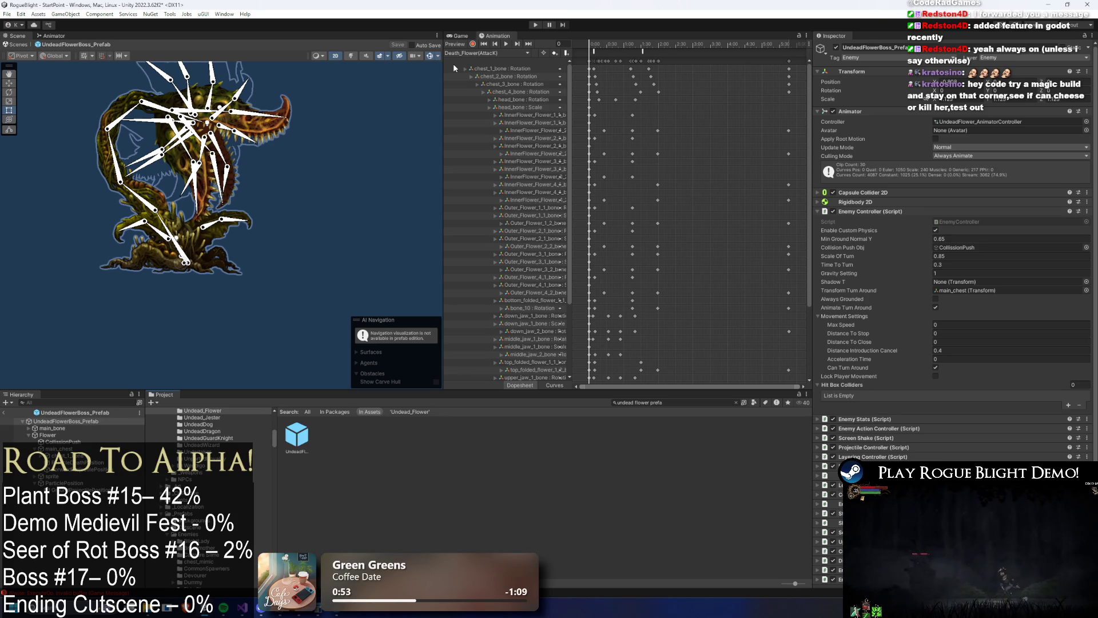
double_click(300, 443)
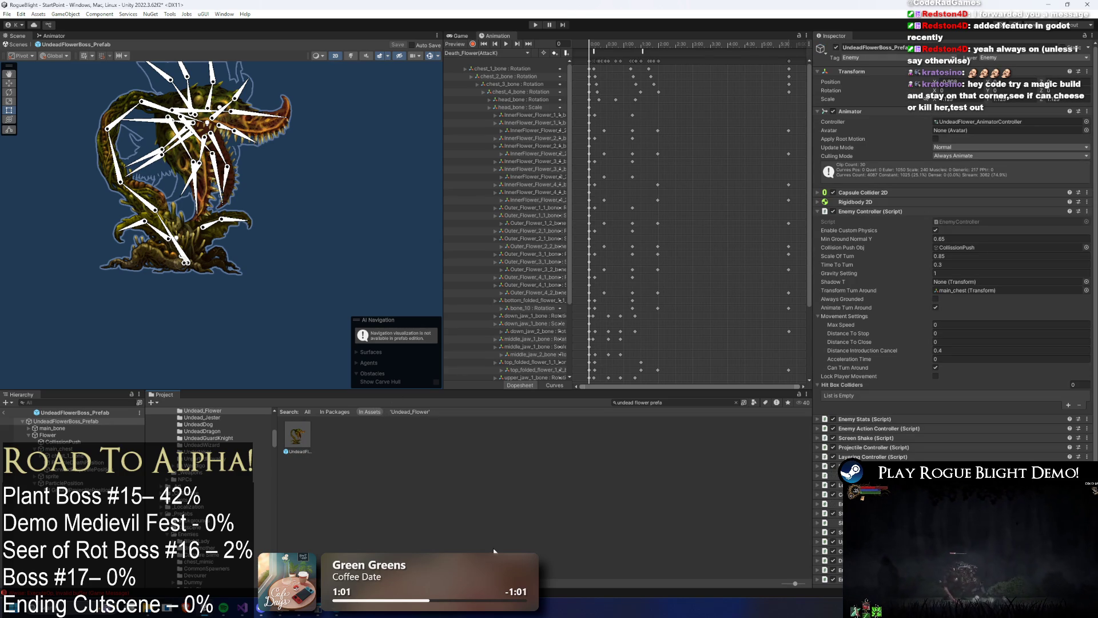
click(882, 212)
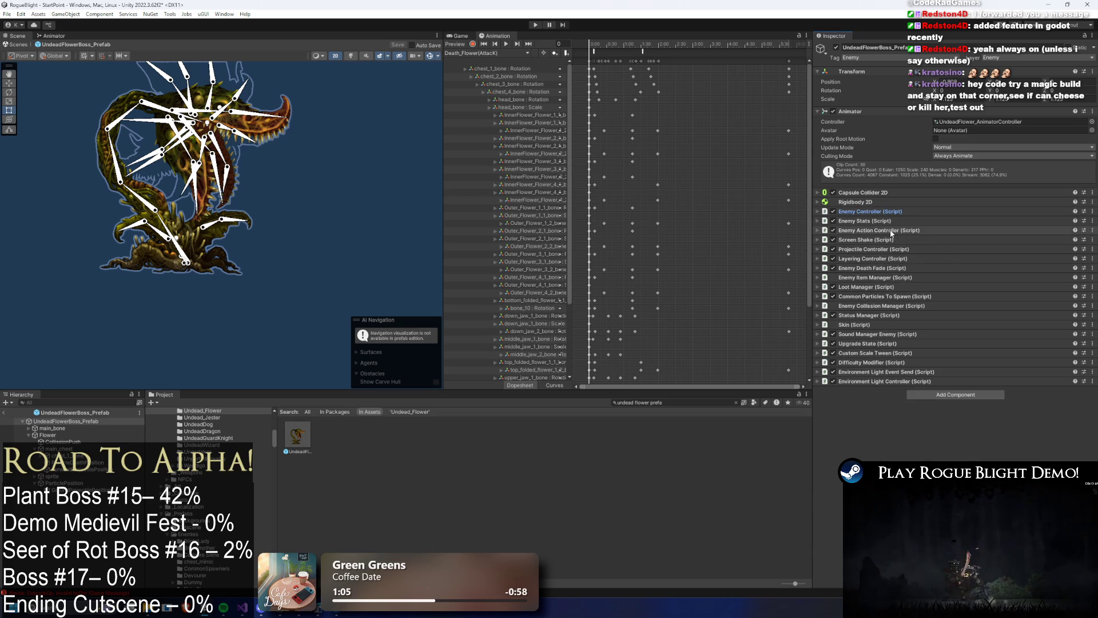
- Copy the SR action pattern into a new fourth element of Enemy Action Controller
click(891, 231)
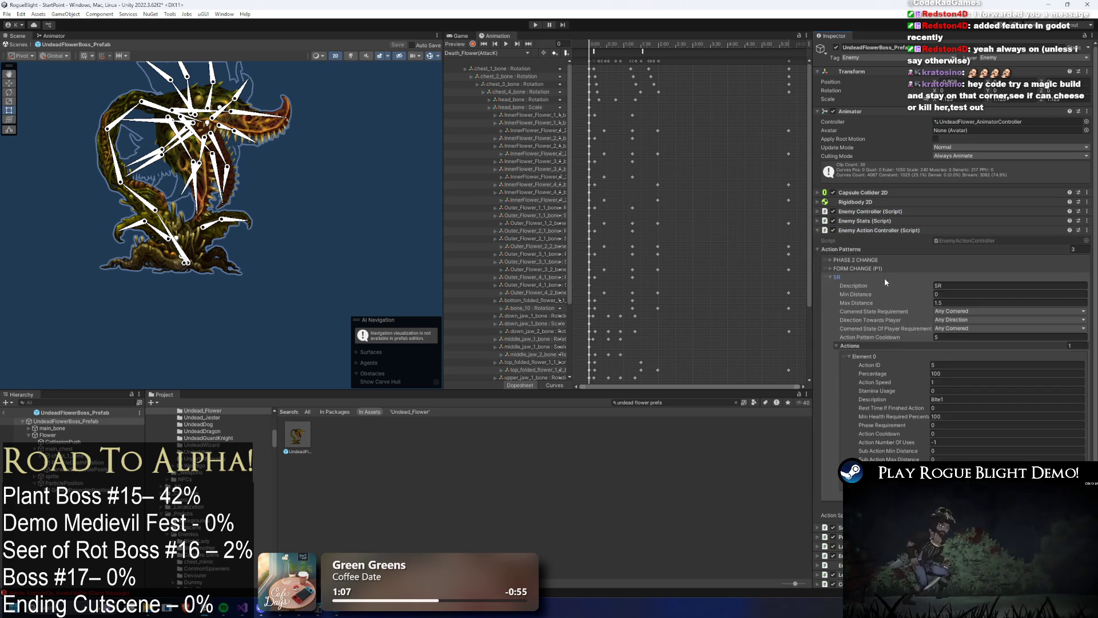
right_click(845, 274)
click(921, 297)
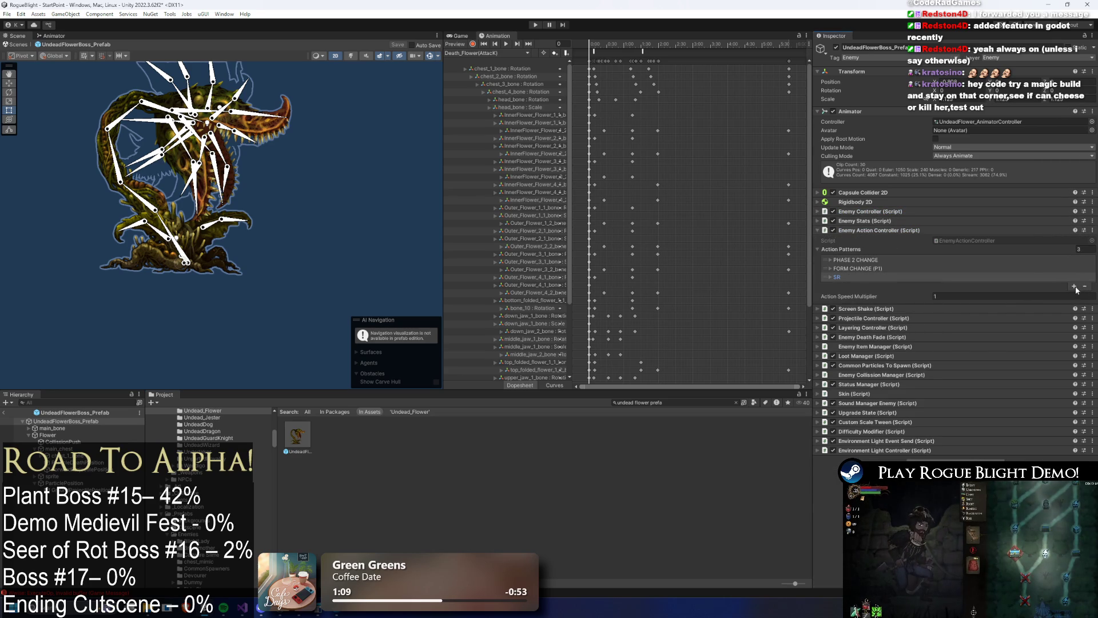
click(1073, 286)
right_click(849, 286)
click(915, 316)
click(849, 287)
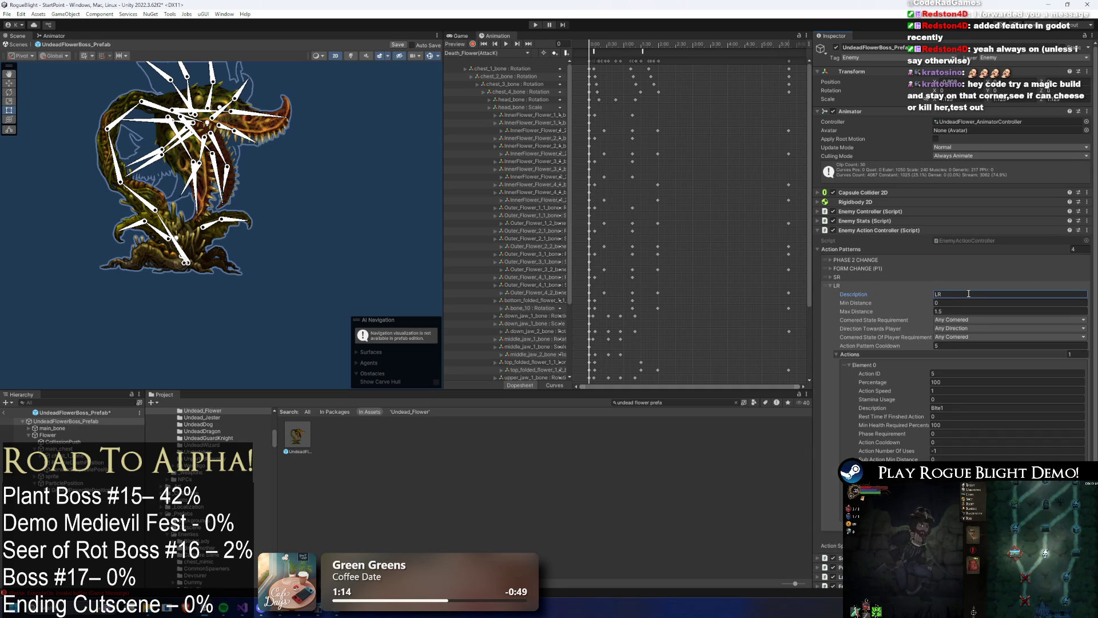
- Name the new pattern AR and set its Max Distance to 9999
click(846, 277)
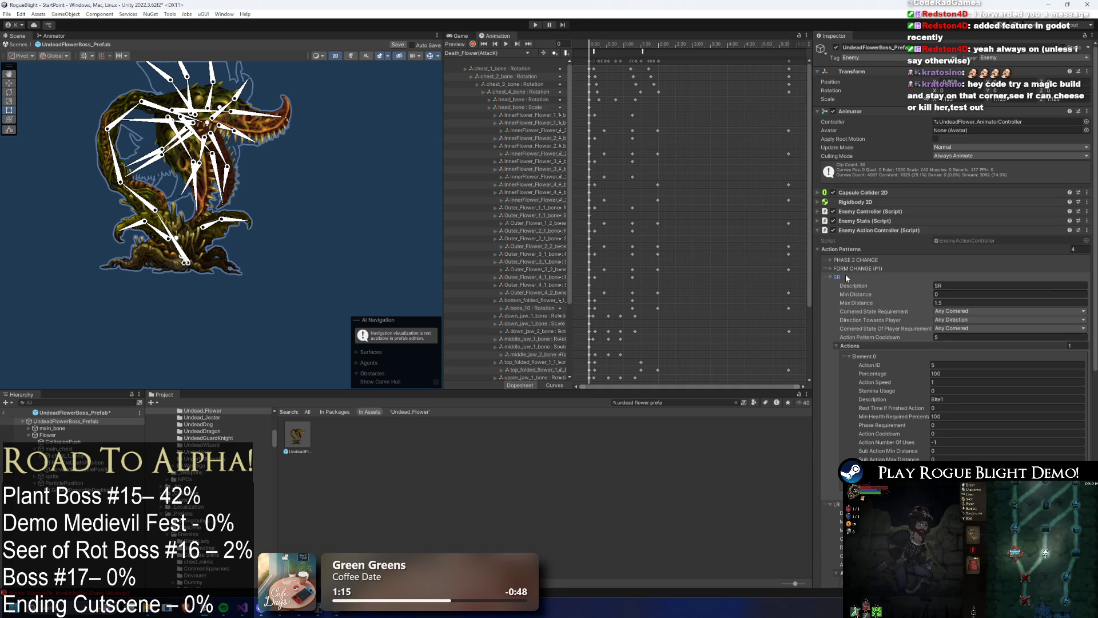
click(845, 275)
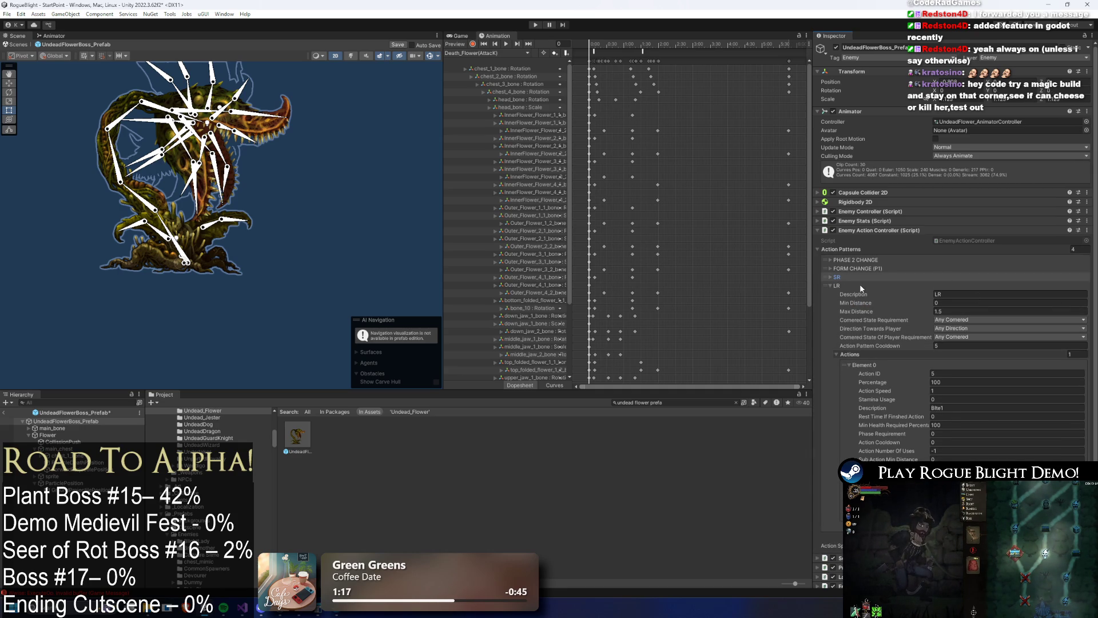
click(857, 283)
click(871, 286)
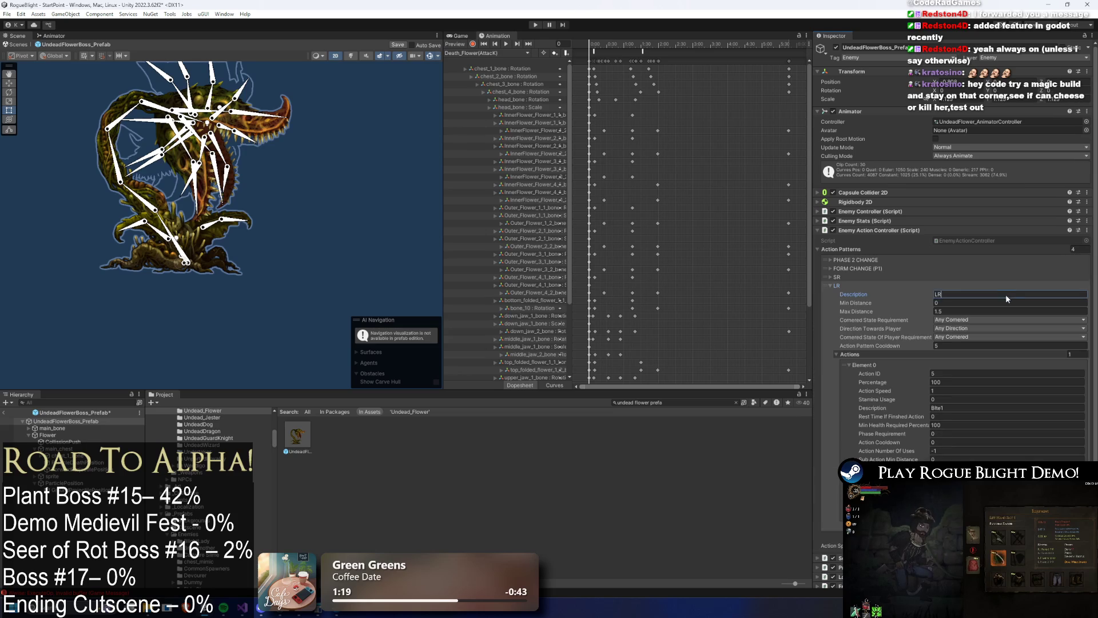
text(A)
click(980, 310)
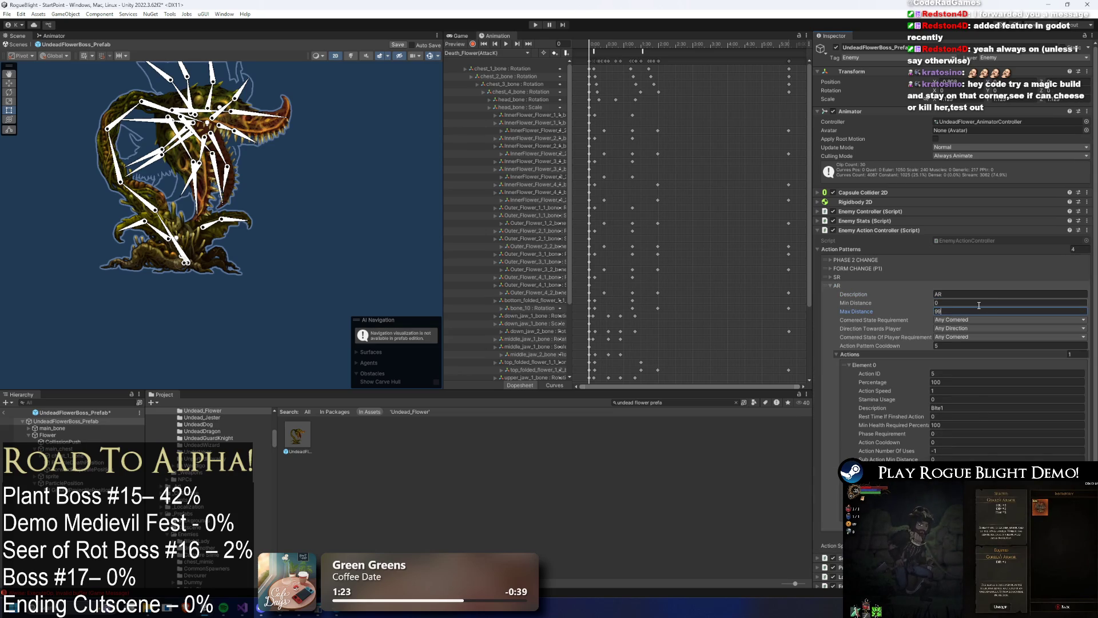
text(99)
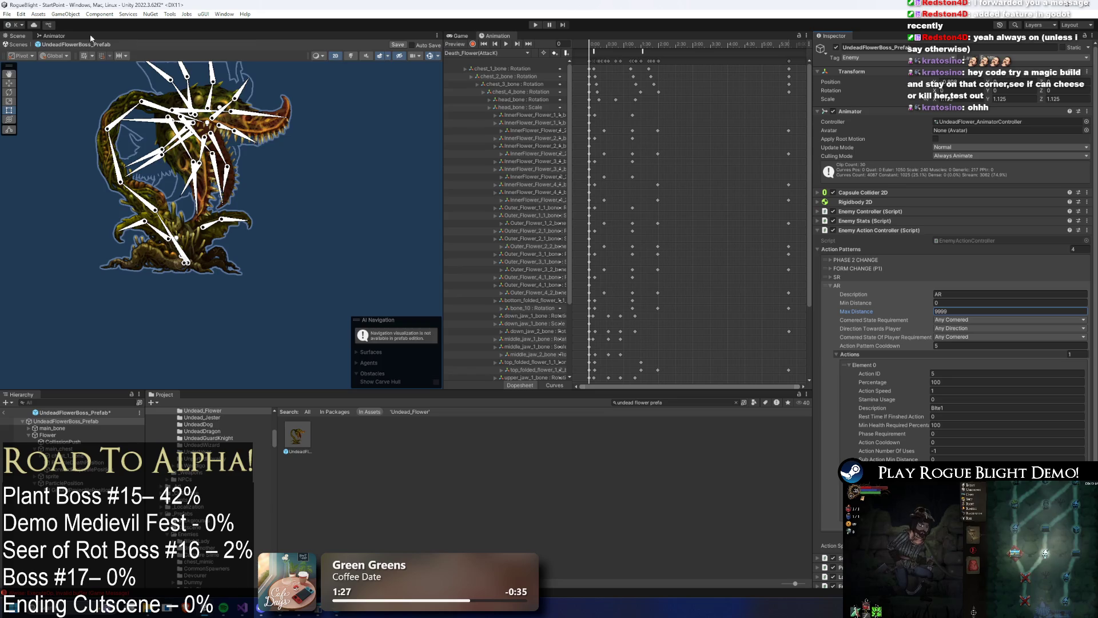
click(54, 36)
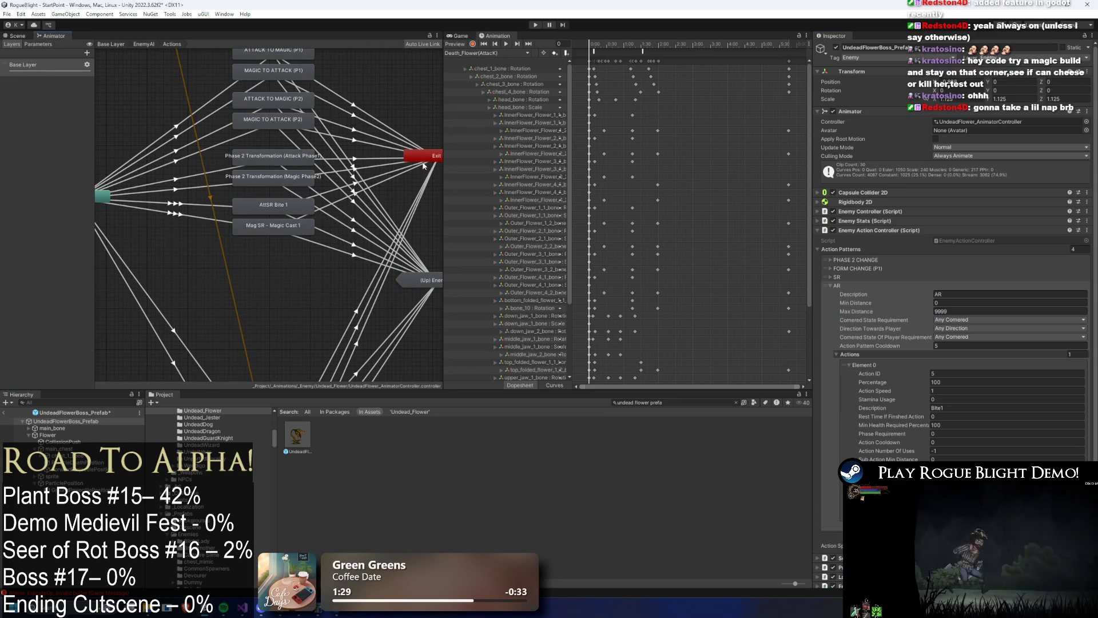
- Rearrange the animator graph nodes and place the two duplicated attack states
click(423, 164)
scroll(398, 181, down, 5)
click(414, 177)
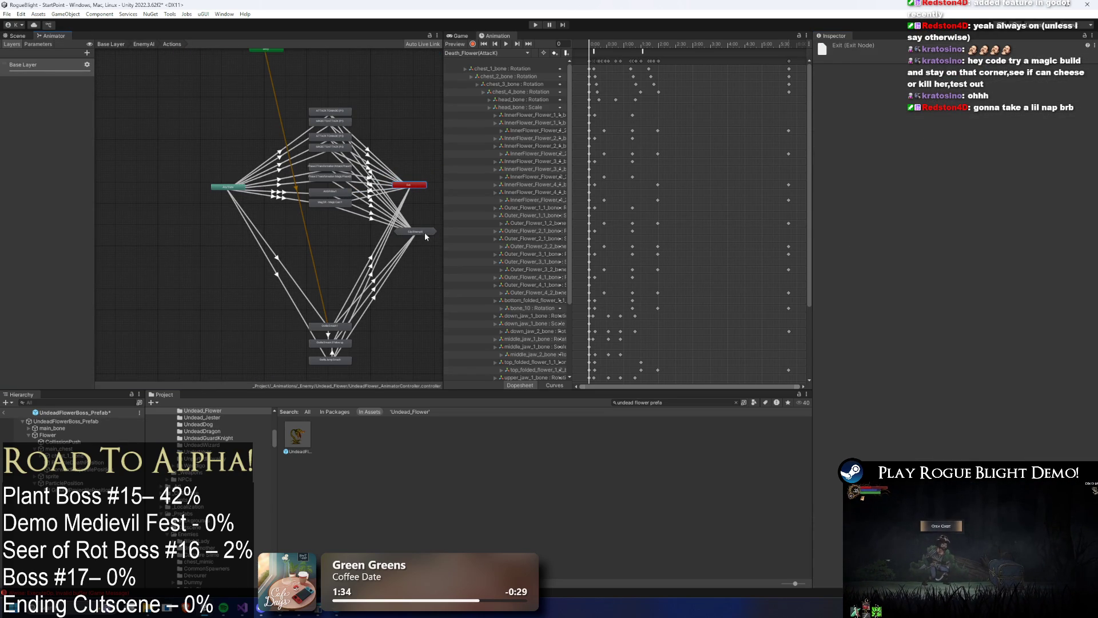
drag(425, 237, 418, 216)
drag(244, 190, 254, 201)
mouse_move(422, 219)
mouse_down()
mouse_move(400, 180)
mouse_move(410, 225)
mouse_up()
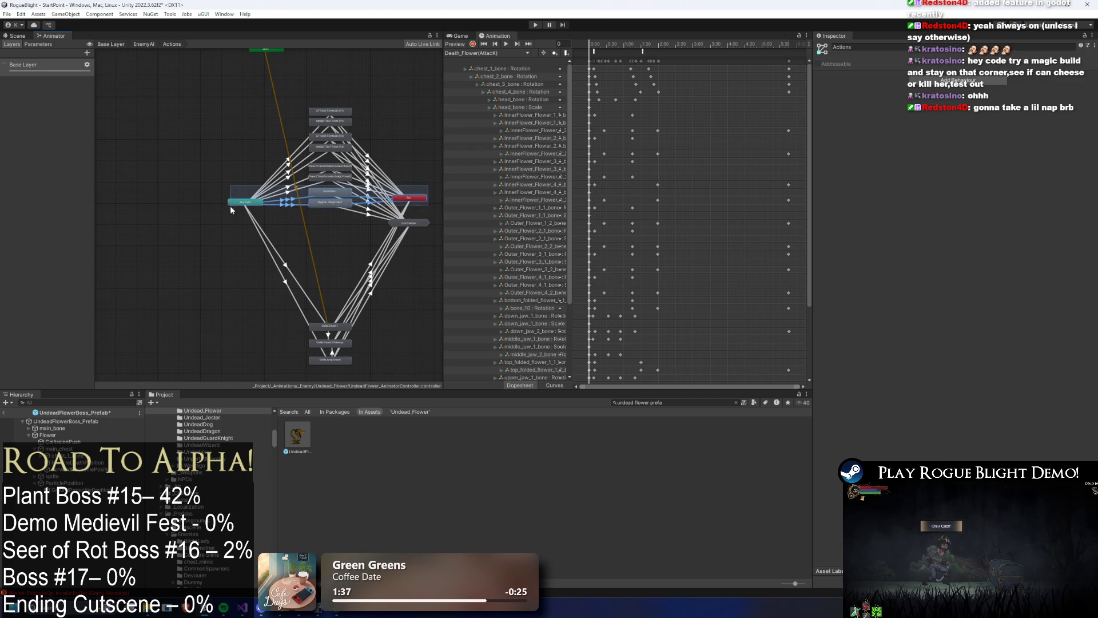
drag(233, 204, 233, 204)
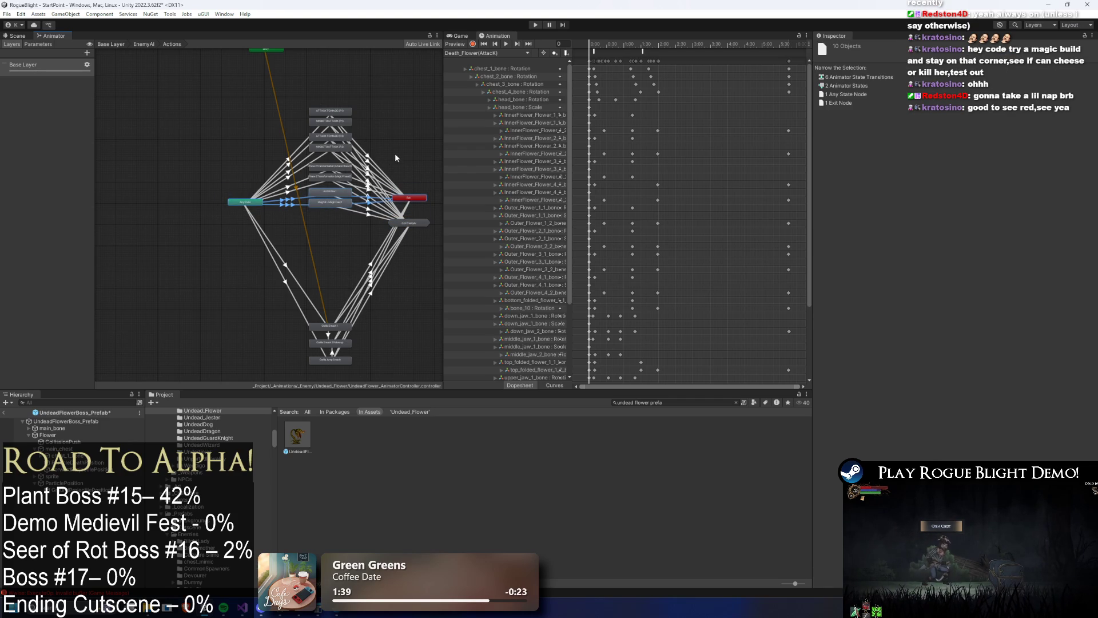
drag(369, 155, 245, 75)
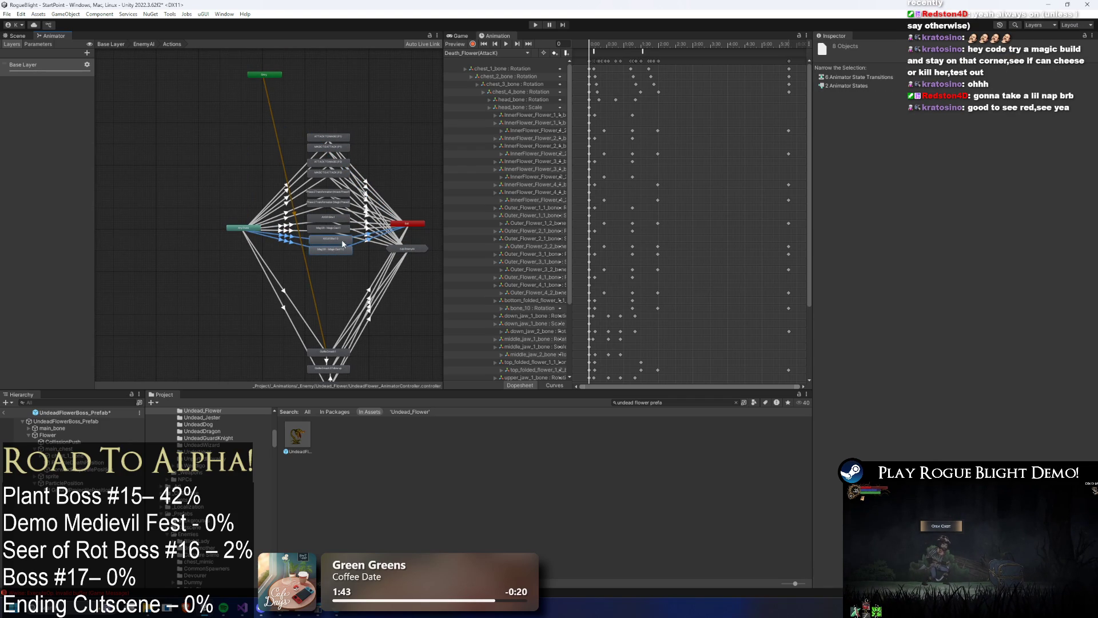
- Rename the copied bite state to AttSR Spit 1 and check AttSR Bite 1's clip
scroll(327, 234, up, 5)
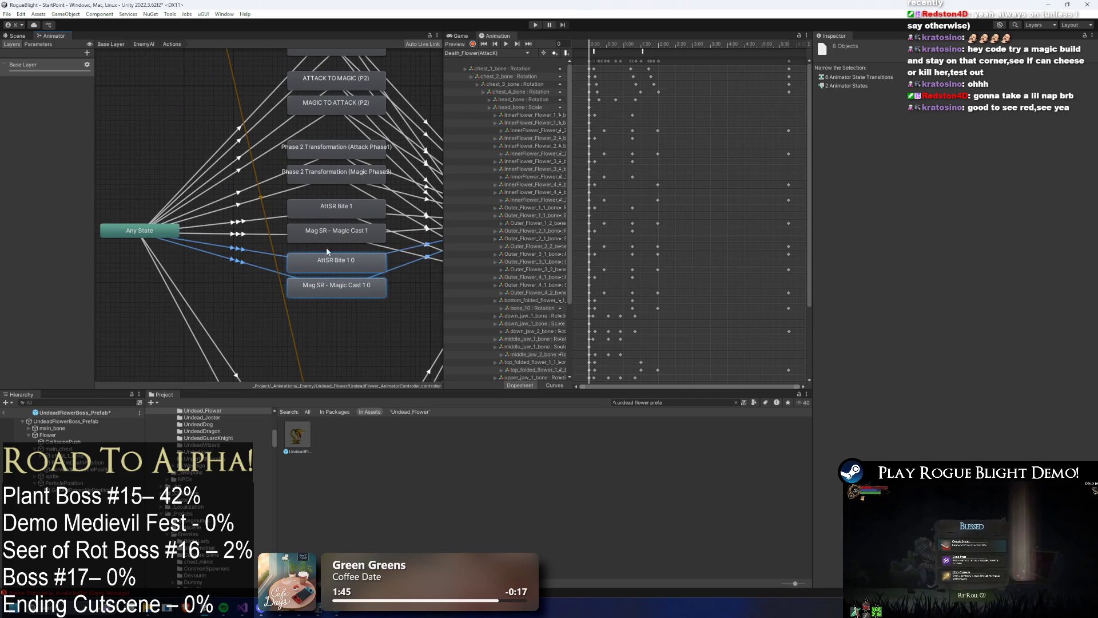
click(330, 258)
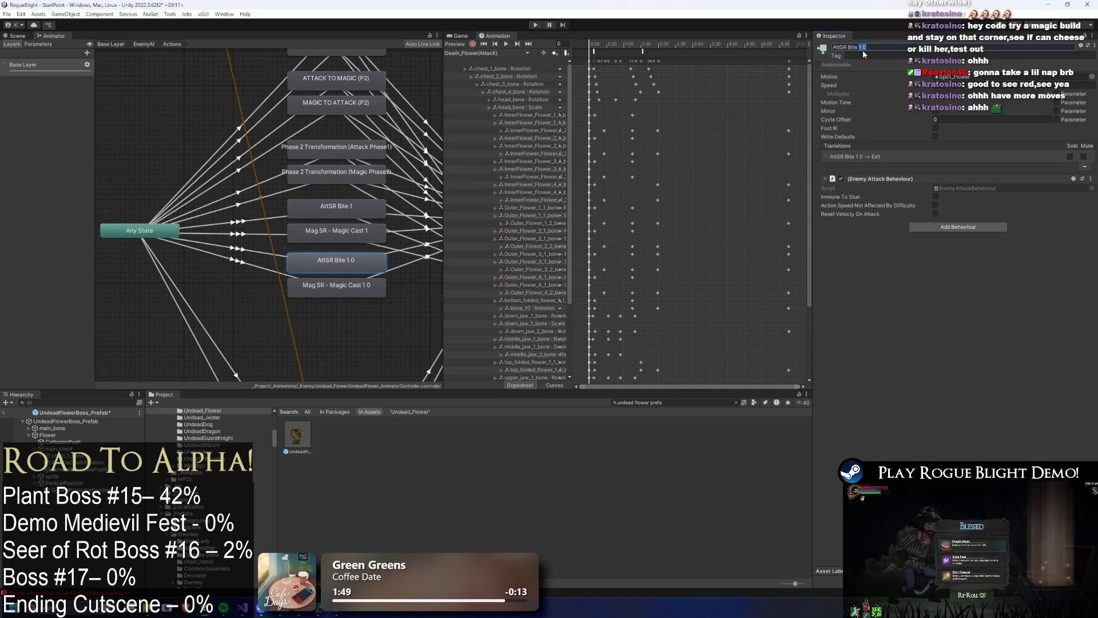
text(1)
key(Return)
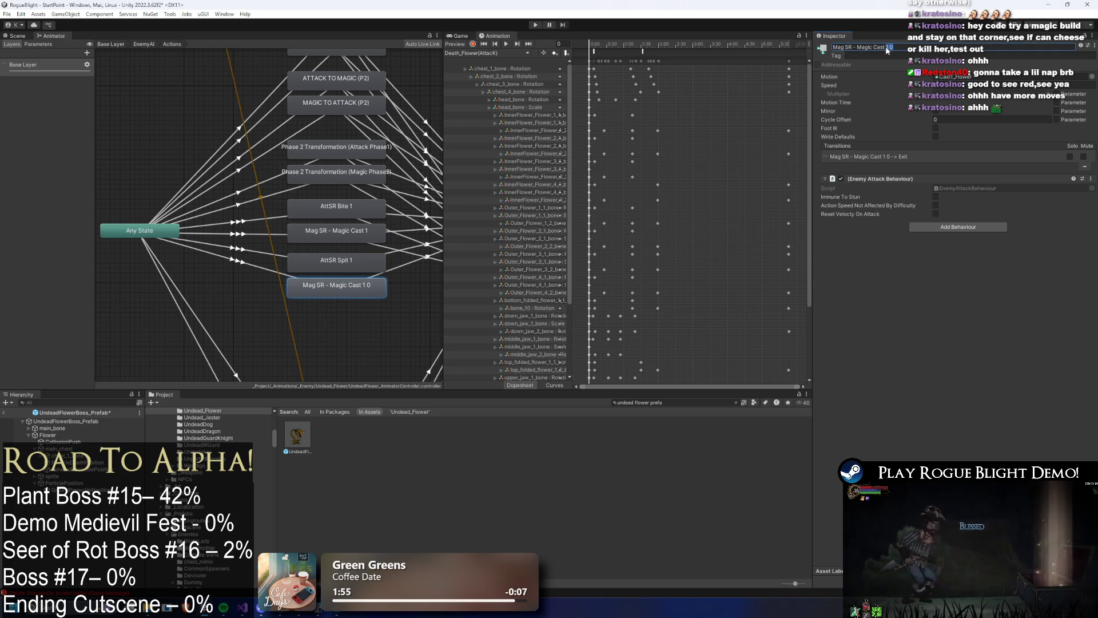
text(2)
click(345, 209)
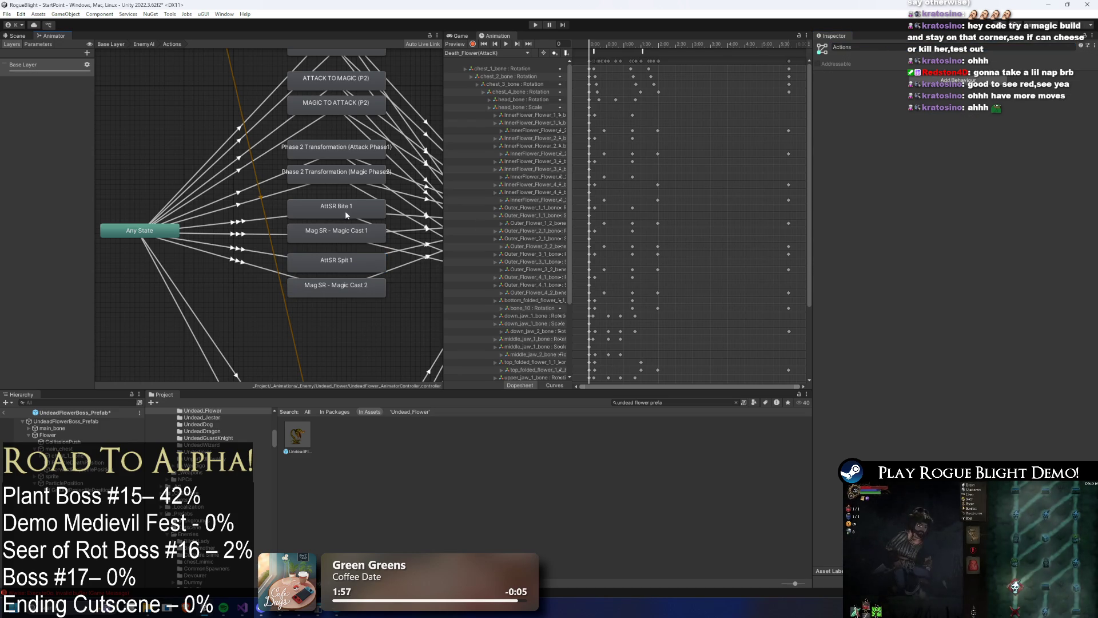
click(954, 77)
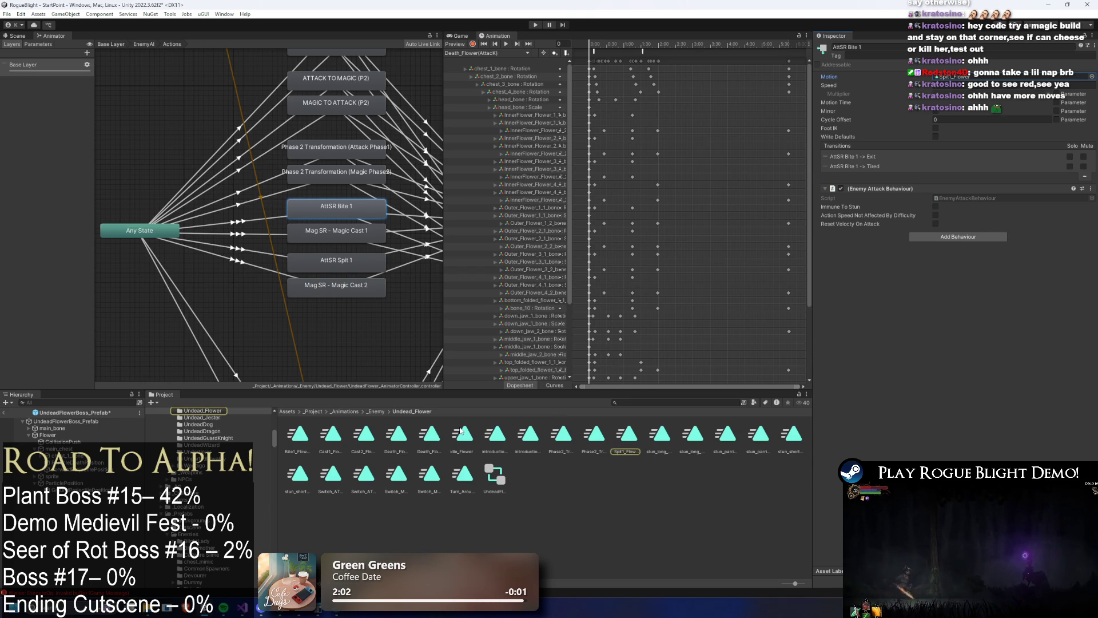
- Assign the Bite1_Flower clip as the AttSR Bite 1 state's motion
click(1091, 77)
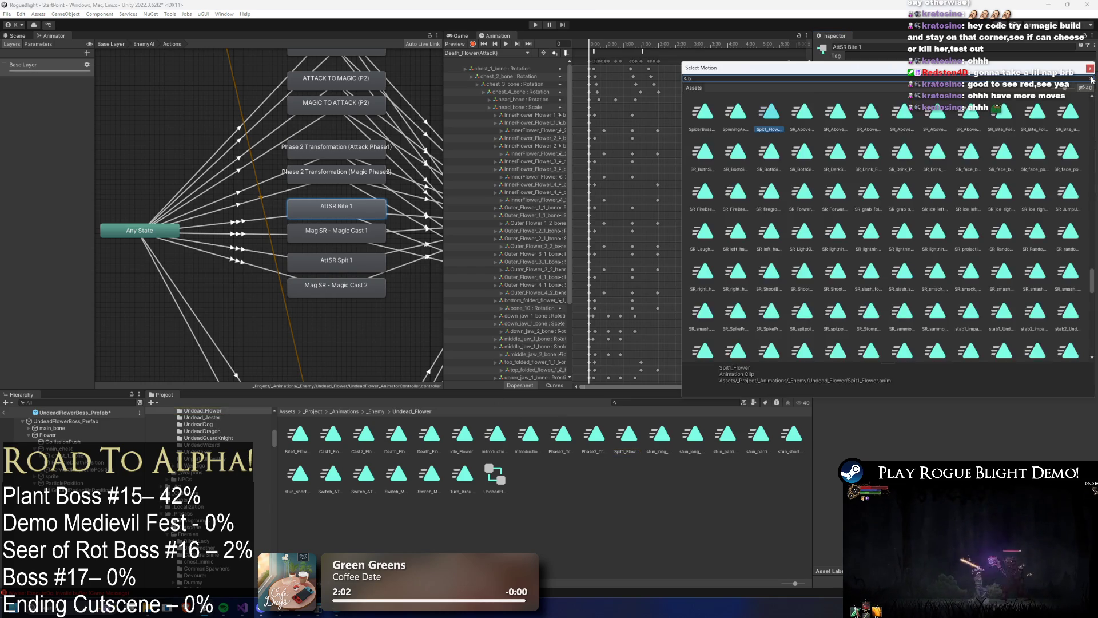
text(1)
click(736, 110)
double_click(736, 110)
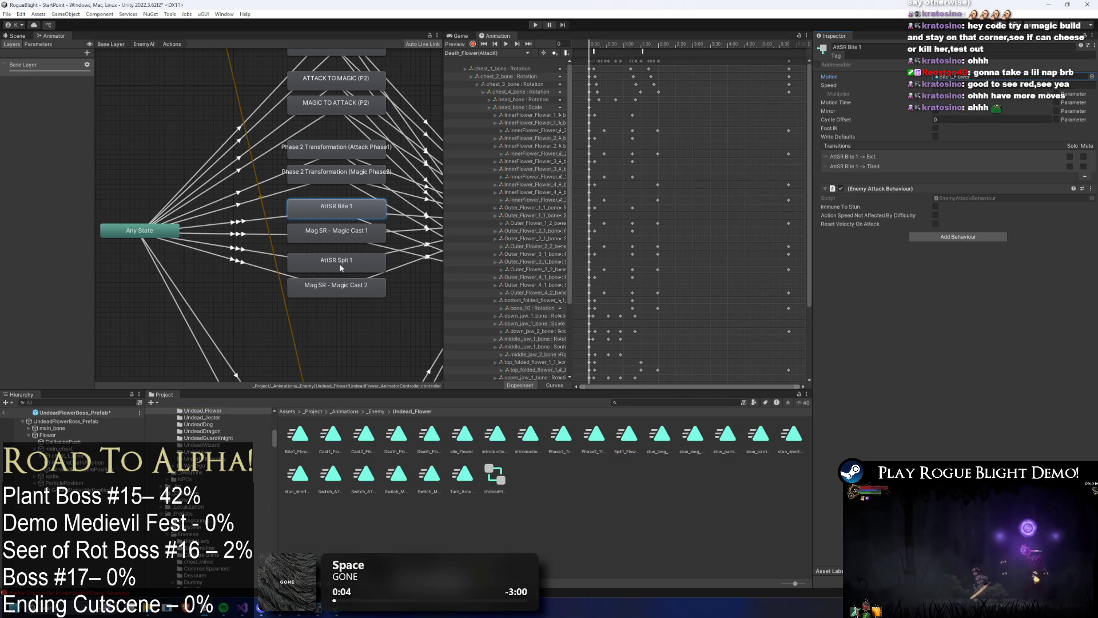
- Assign the Cast2_Flower clip as the Mag SR - Magic Cast 2 state's motion
click(337, 231)
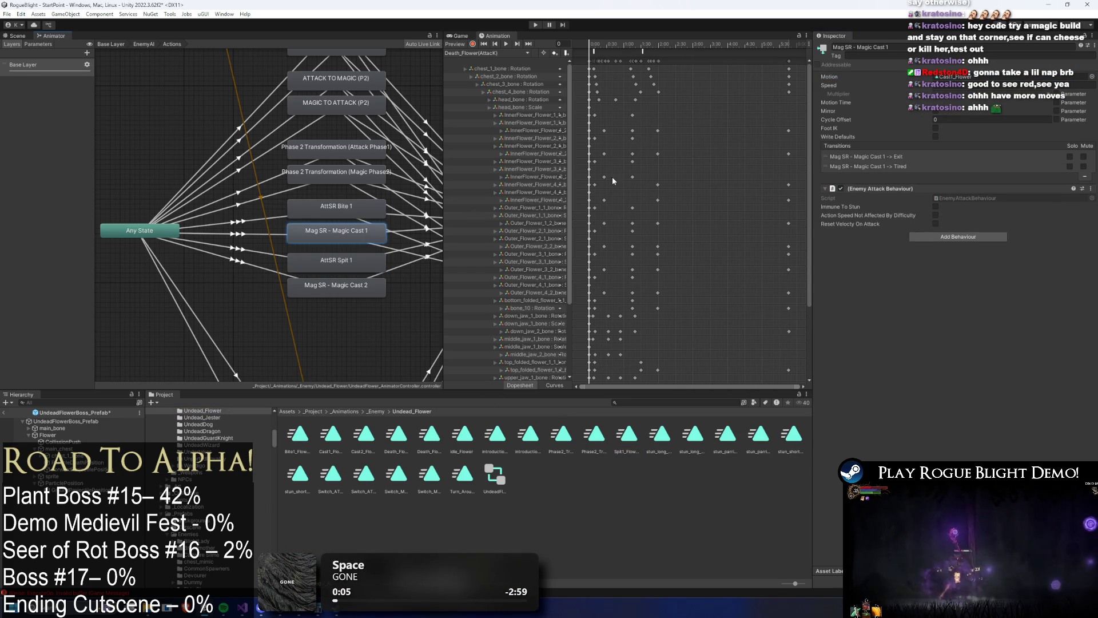
click(336, 285)
click(1092, 76)
text(cast 2)
double_click(736, 114)
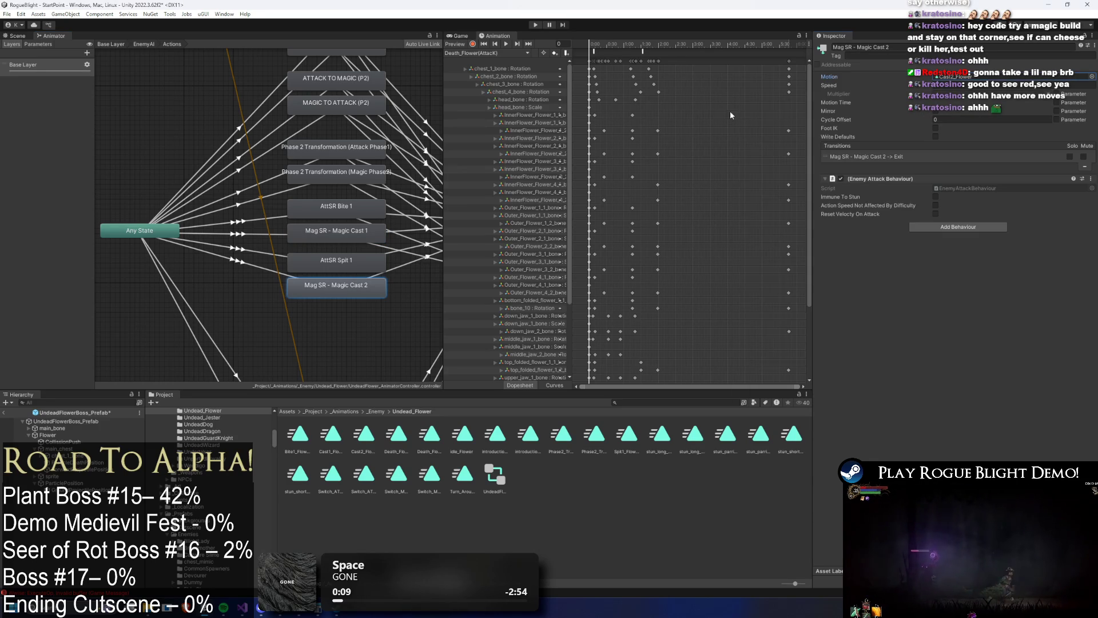
click(236, 262)
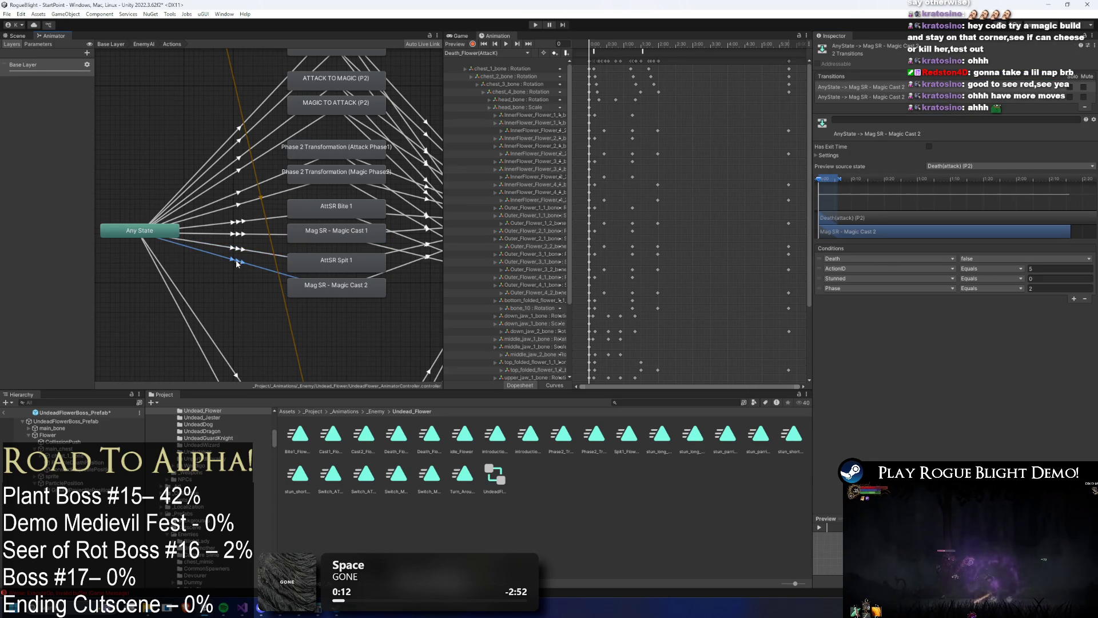
- Review the Any State transitions and phase conditions for the four attack states
click(246, 222)
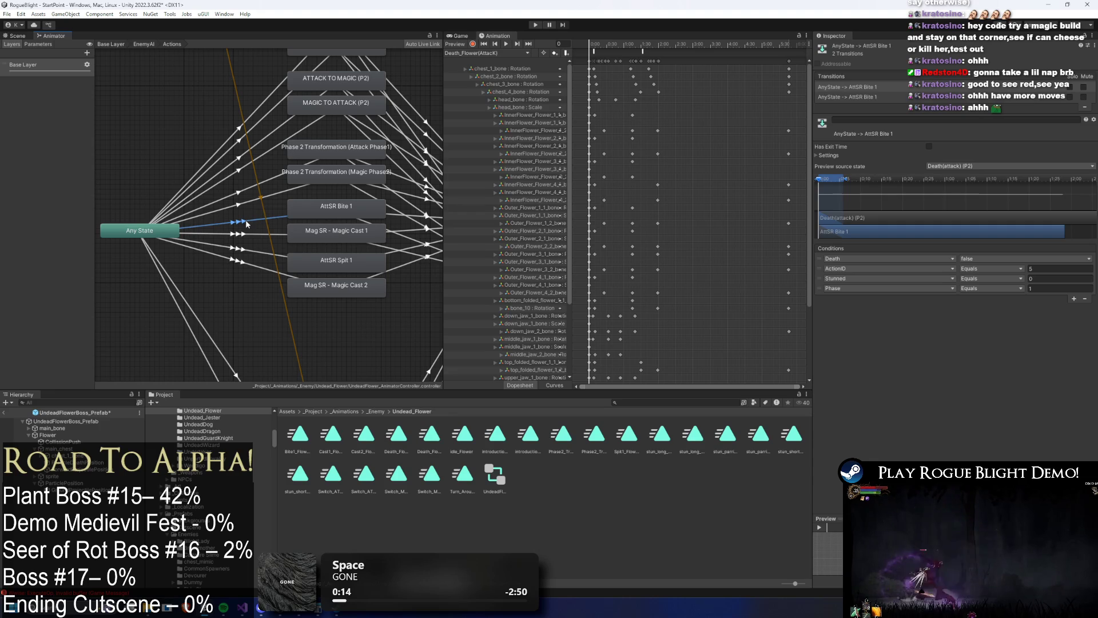
click(251, 235)
click(248, 255)
click(249, 268)
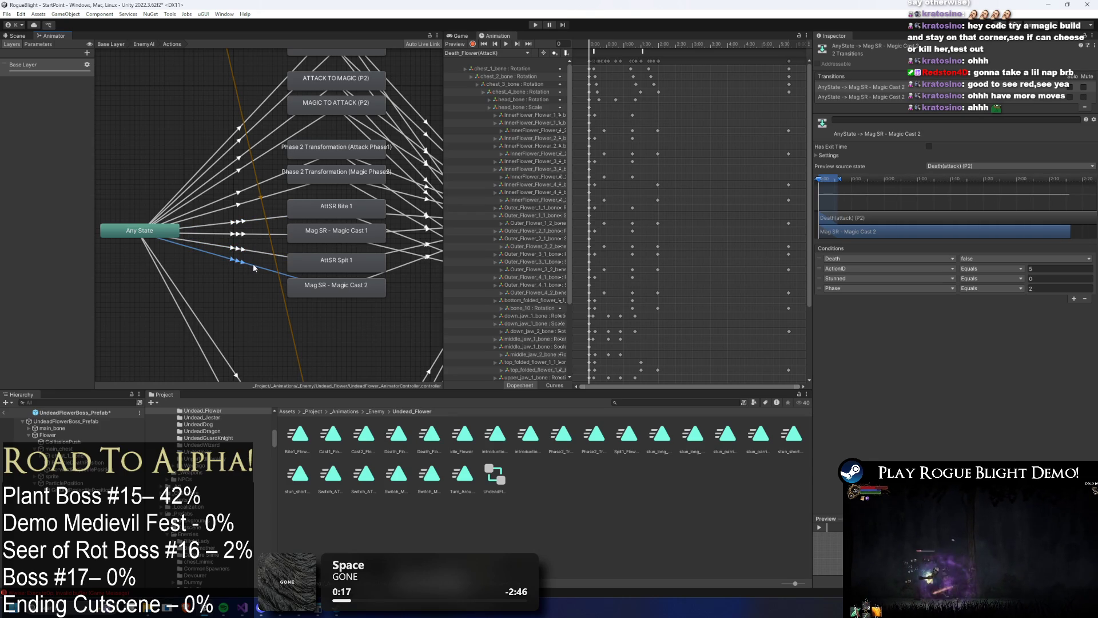
click(257, 257)
click(861, 97)
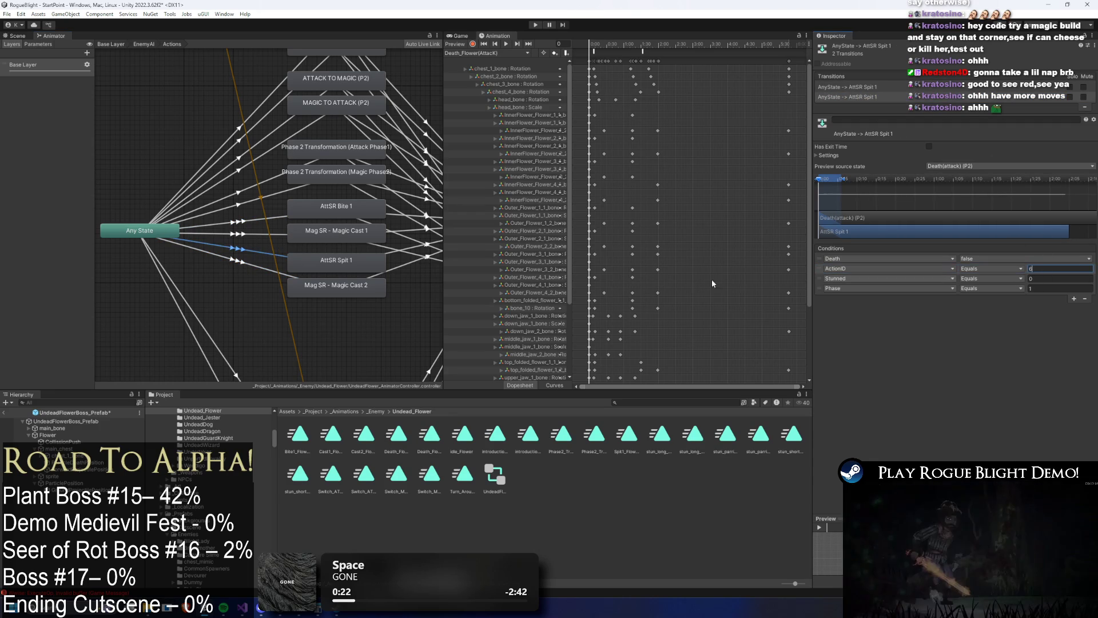
click(240, 262)
click(860, 96)
click(1052, 268)
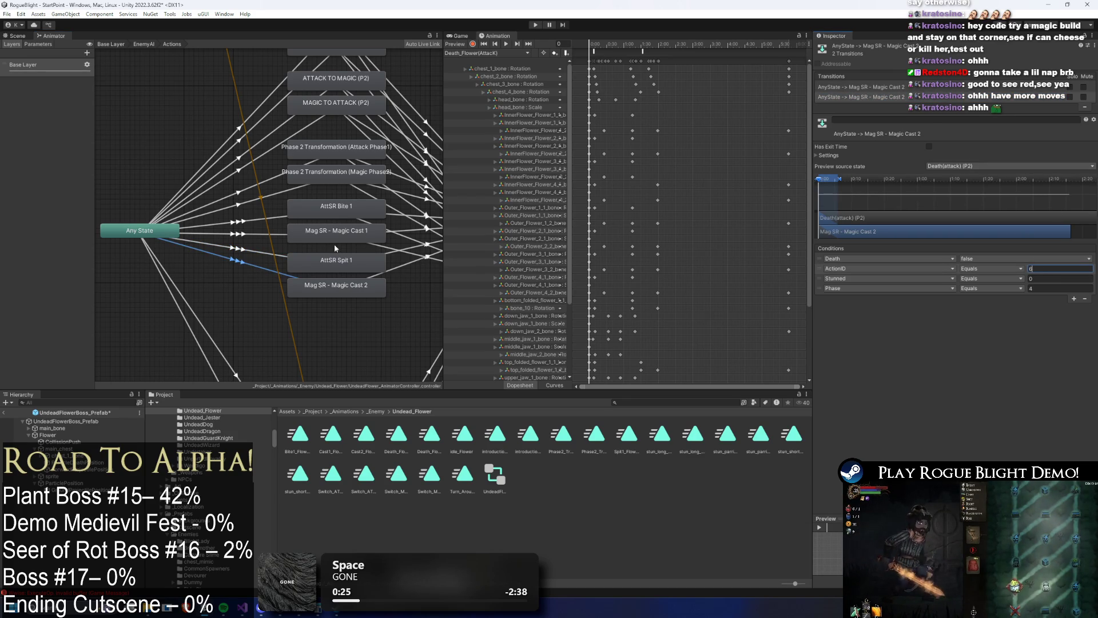
- Rename the Magic Cast 2 state to Mag AR - Magic Cast 2
click(338, 209)
click(343, 231)
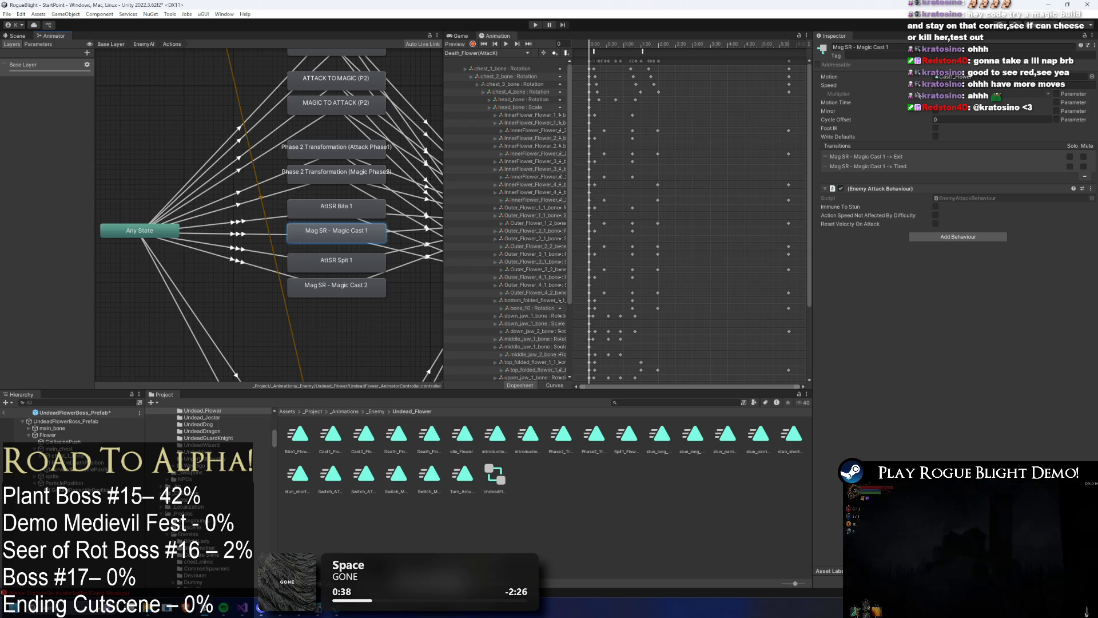
click(349, 286)
click(352, 258)
click(348, 287)
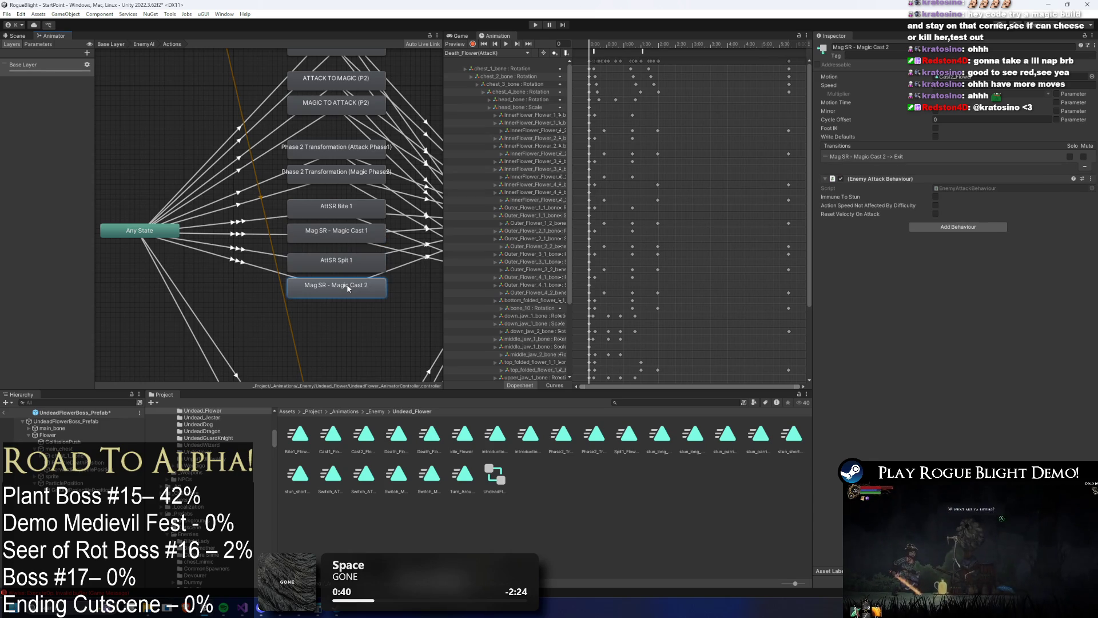
click(969, 76)
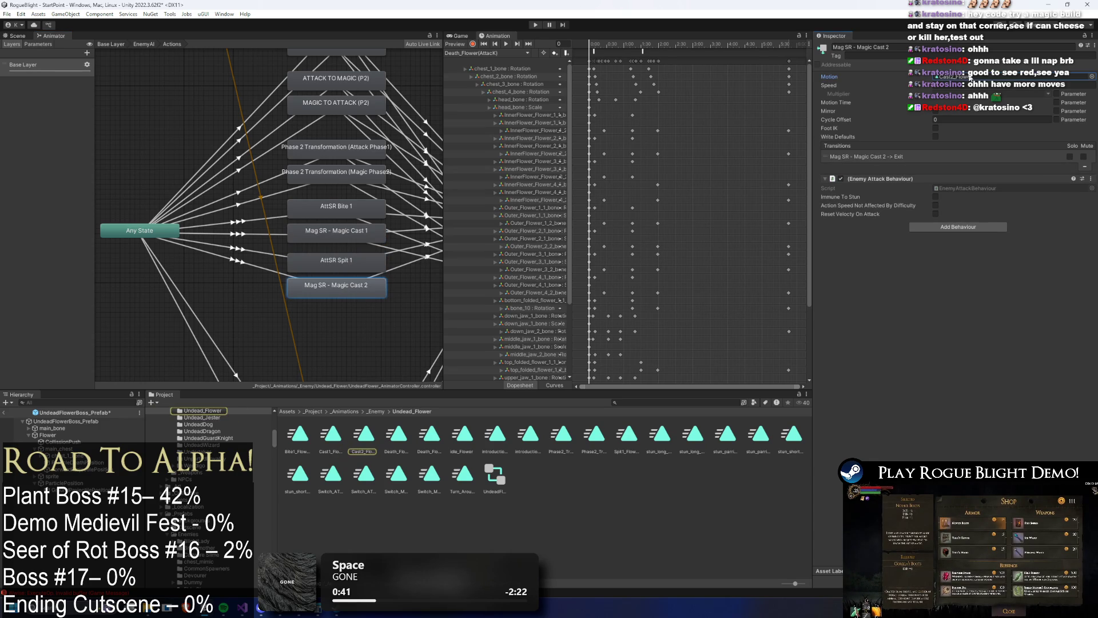
click(845, 50)
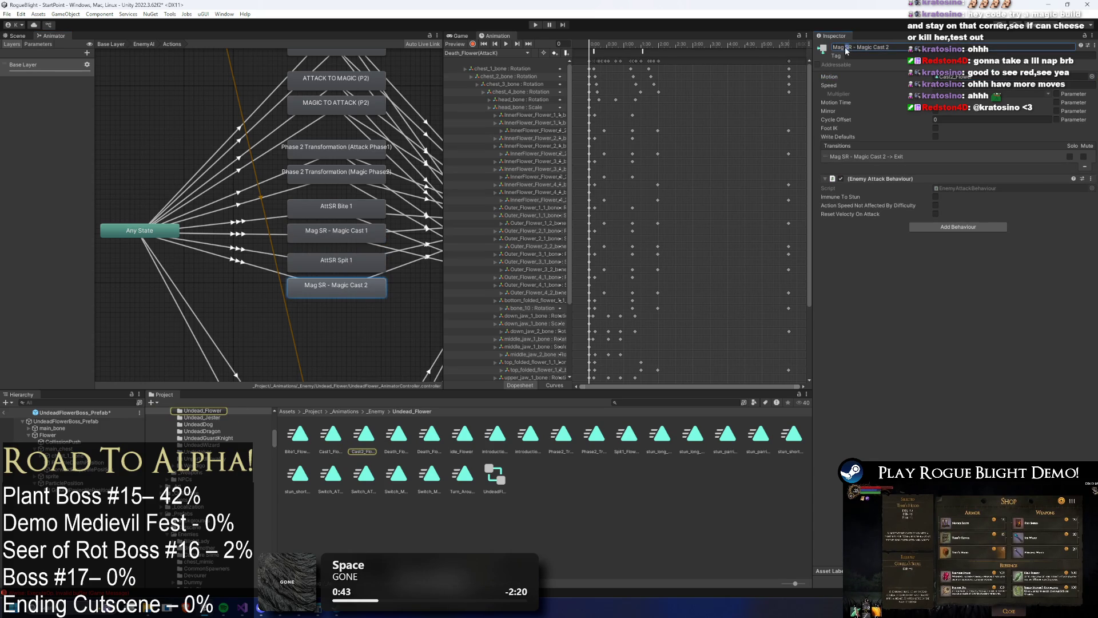
click(343, 232)
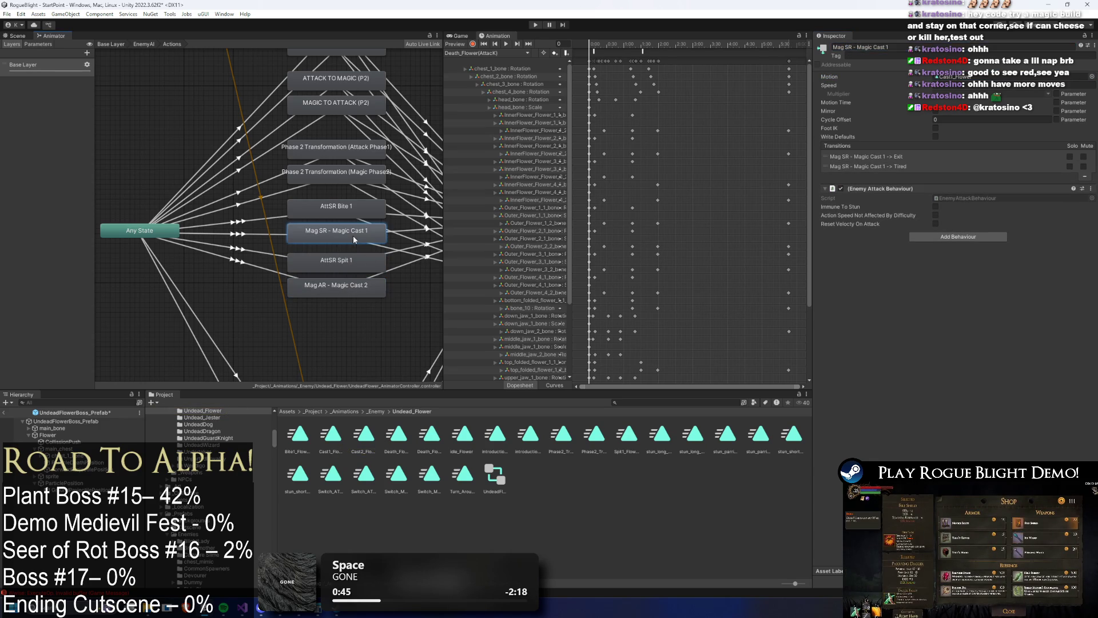
- Rename the AttSR Spit 1 state to AttAR Spit 1
click(337, 260)
click(847, 49)
key(BackSpace)
text(AttAR Spit)
key(Return)
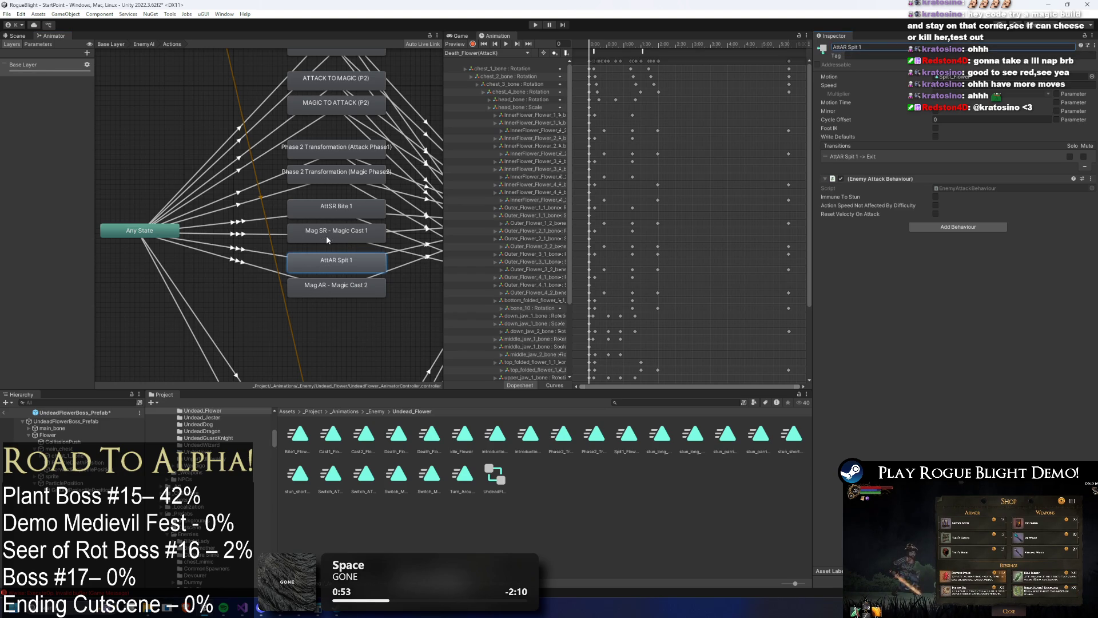
- Check the renamed AR states and their Any State transitions, then select the boss prefab
click(346, 207)
ctrl+click(340, 231)
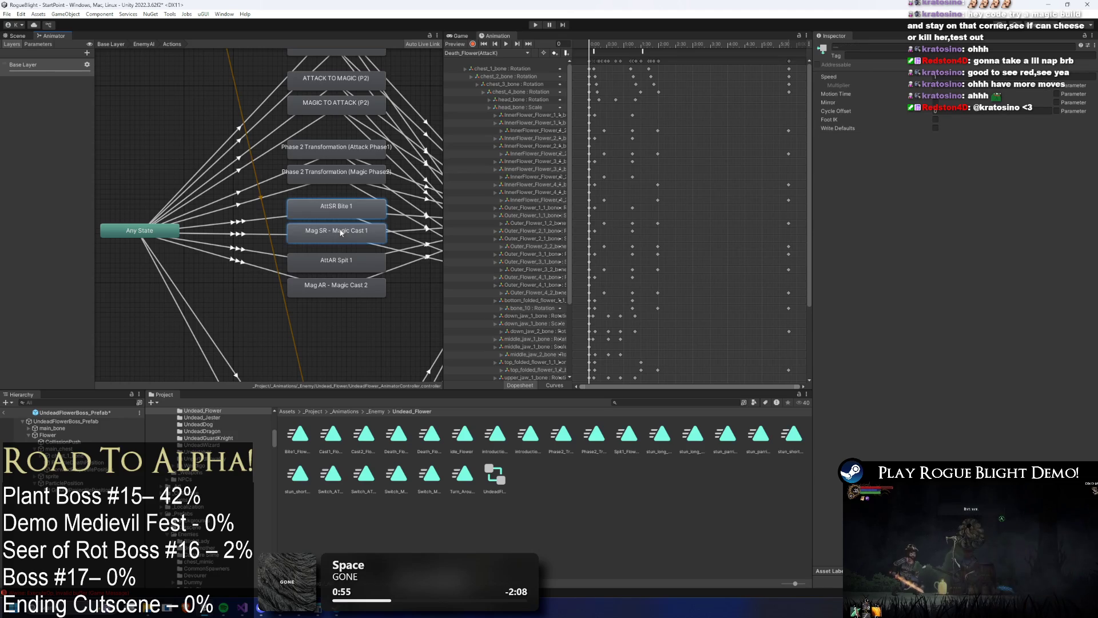
click(346, 261)
ctrl+click(350, 284)
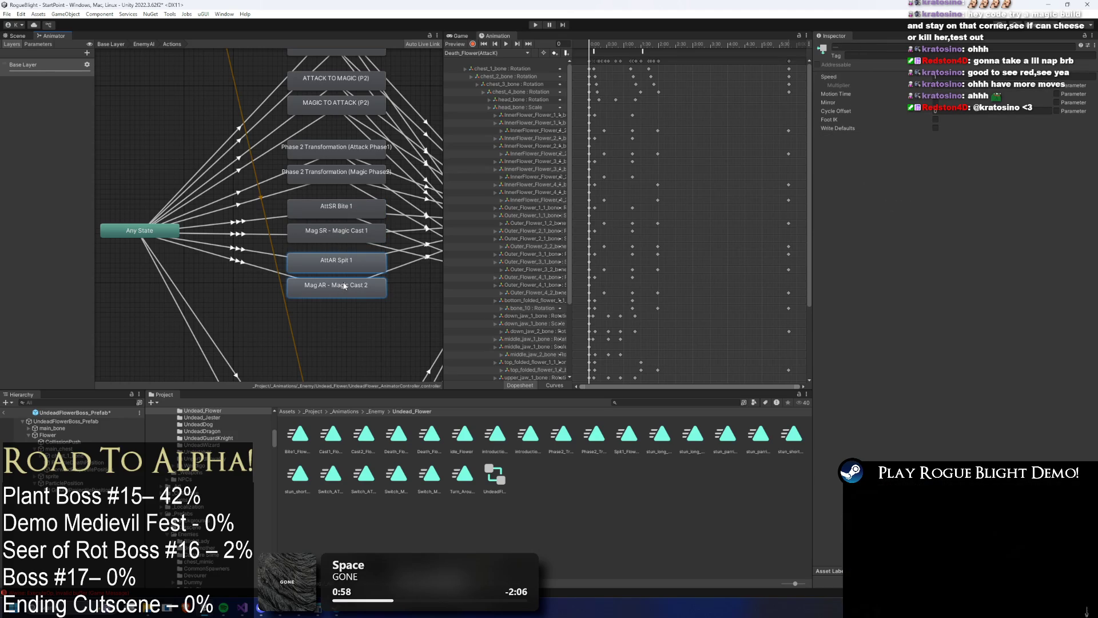
click(240, 250)
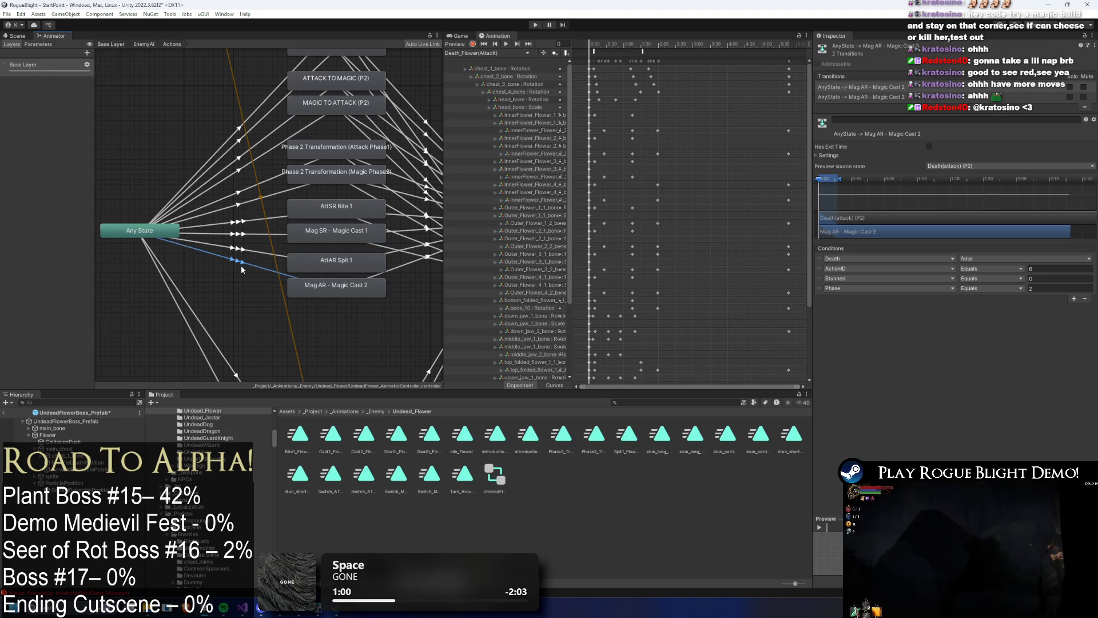
click(240, 261)
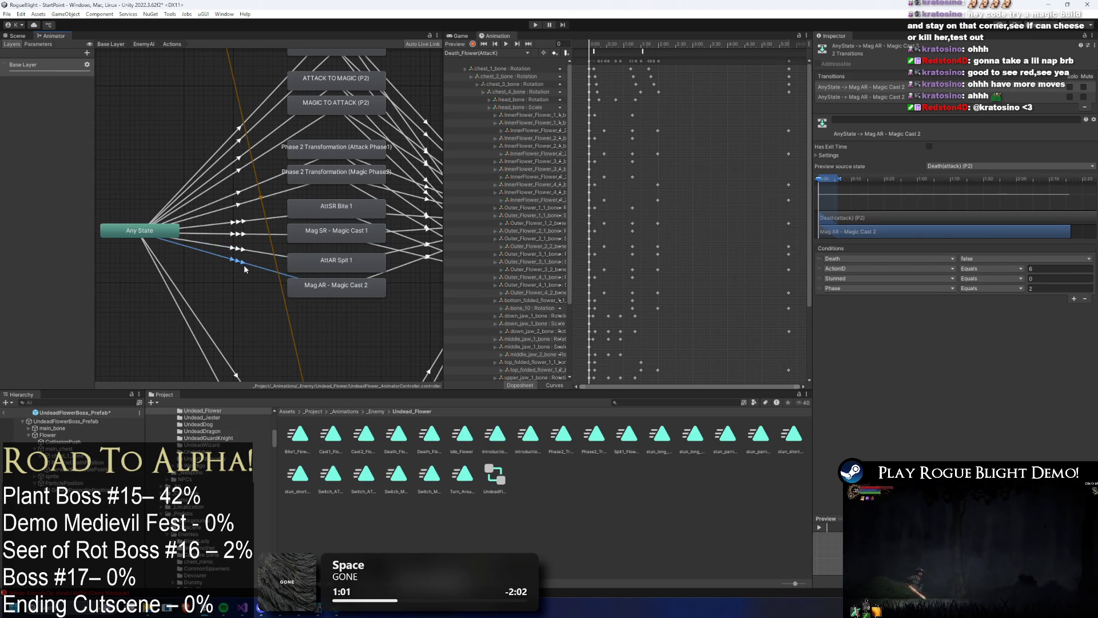
click(79, 422)
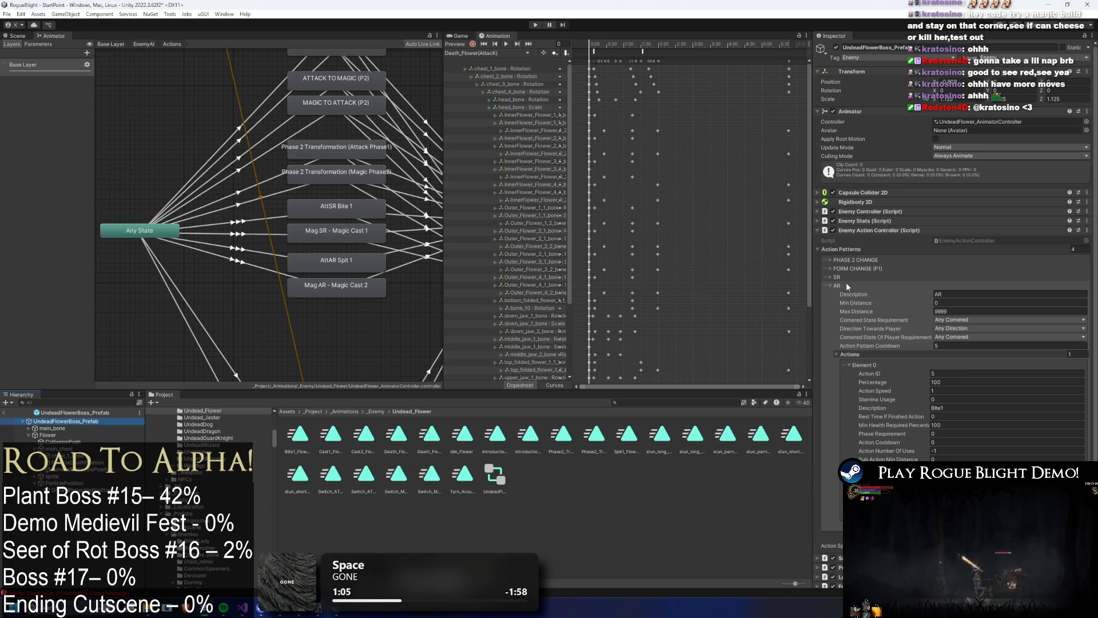
- Set the AR action's Action ID to 6 and edit its description
click(952, 374)
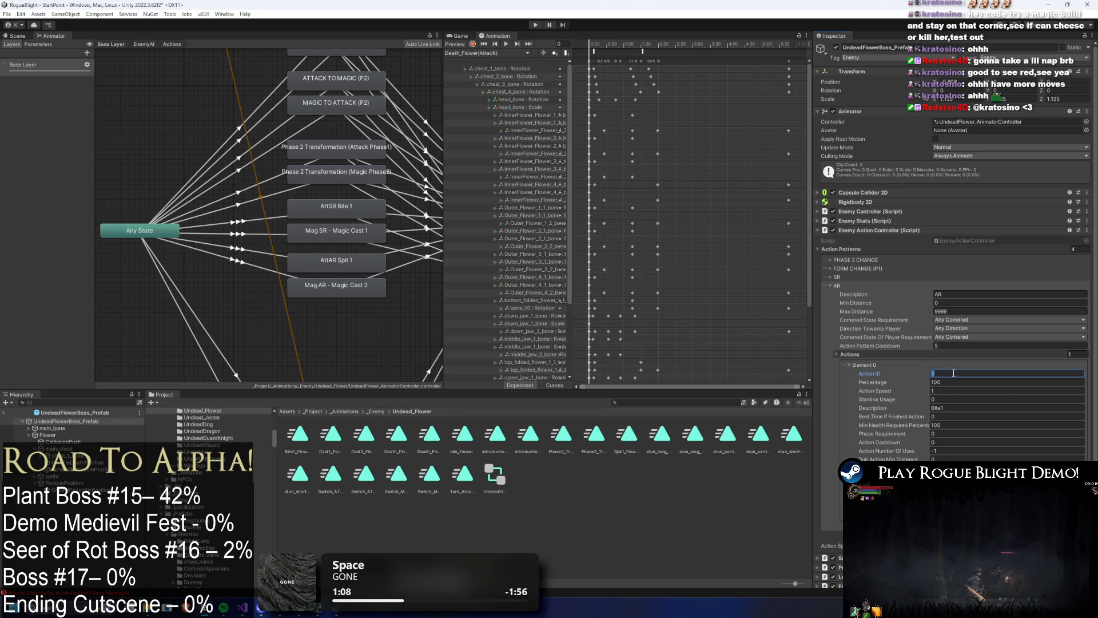
click(856, 278)
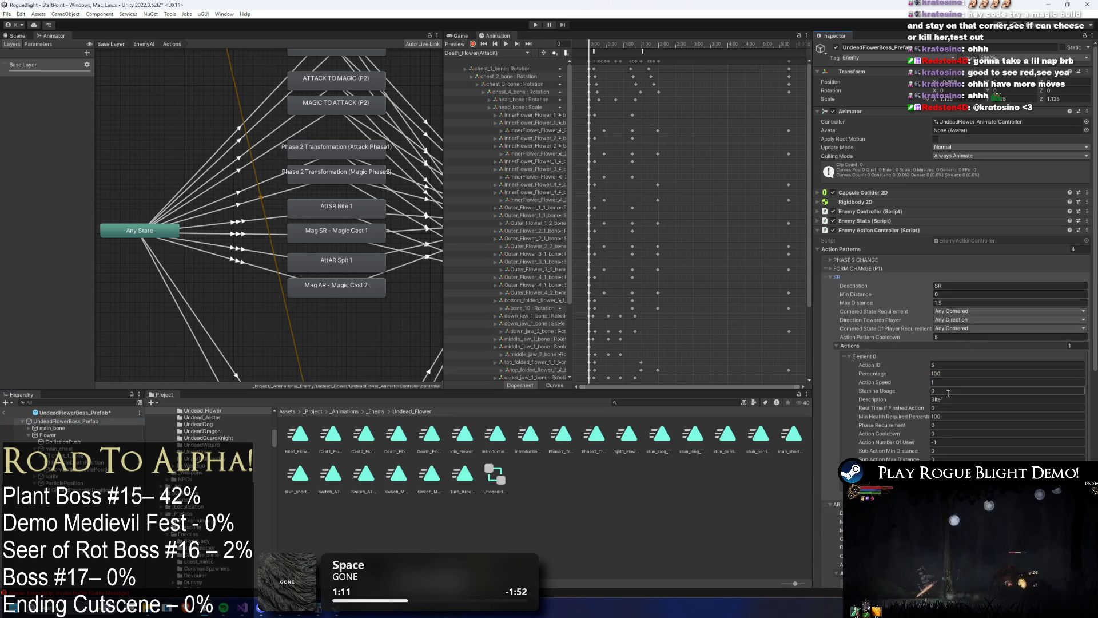
click(845, 278)
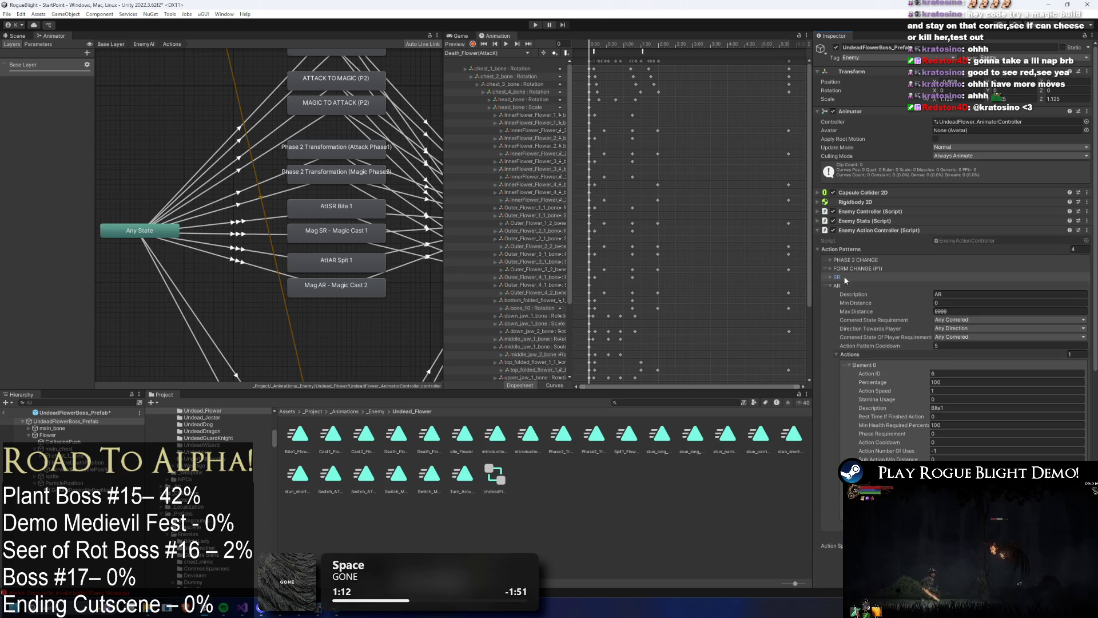
click(966, 405)
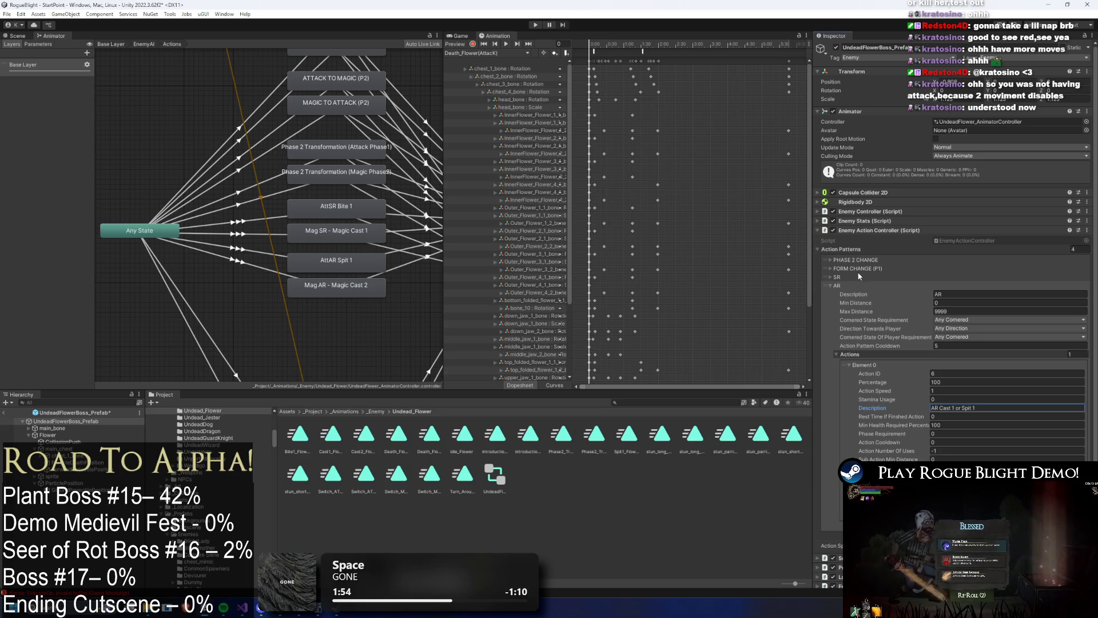
- Extend the SR action's description to 'Bite1 or Cast 1'
click(835, 277)
click(966, 399)
key(End)
text(or Cast)
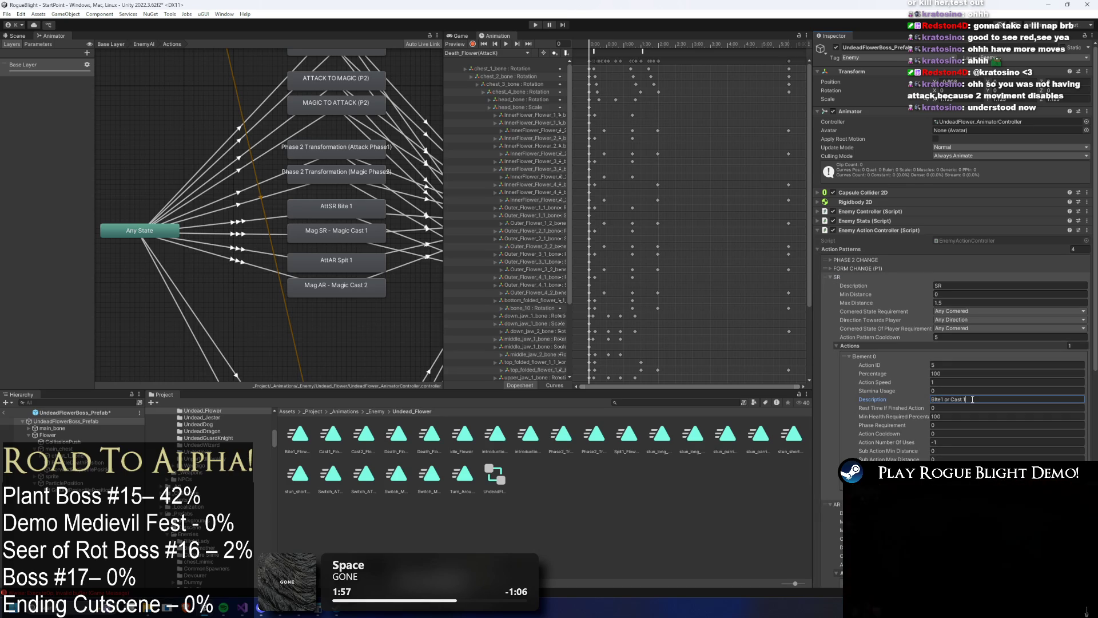
click(868, 277)
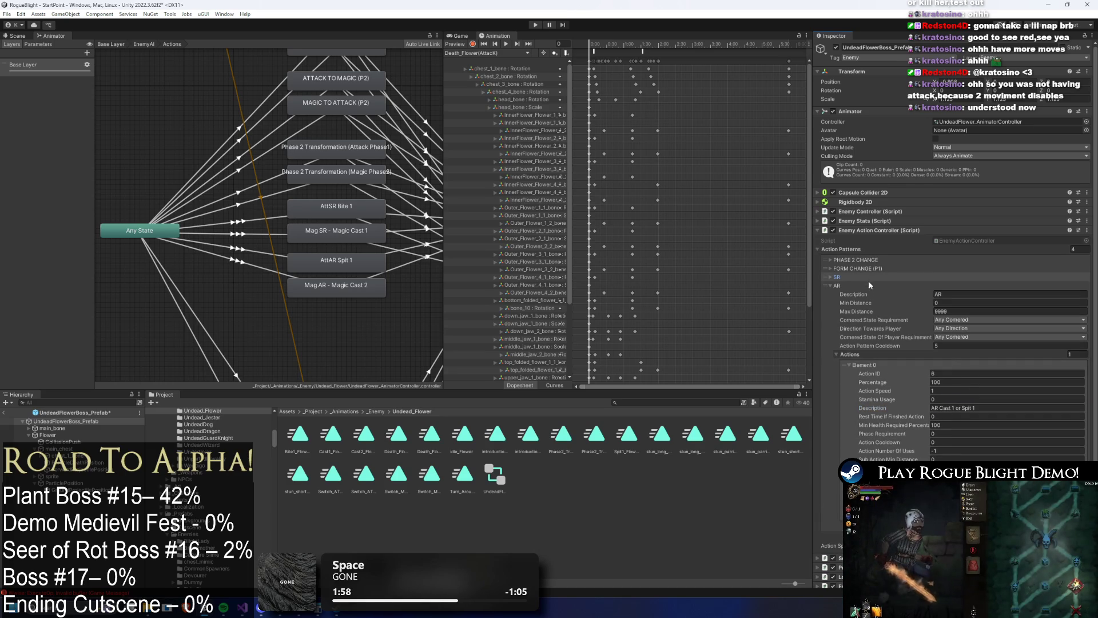
- Correct the AR description's cast number so it reads Cast 1 or Spit 1
click(954, 408)
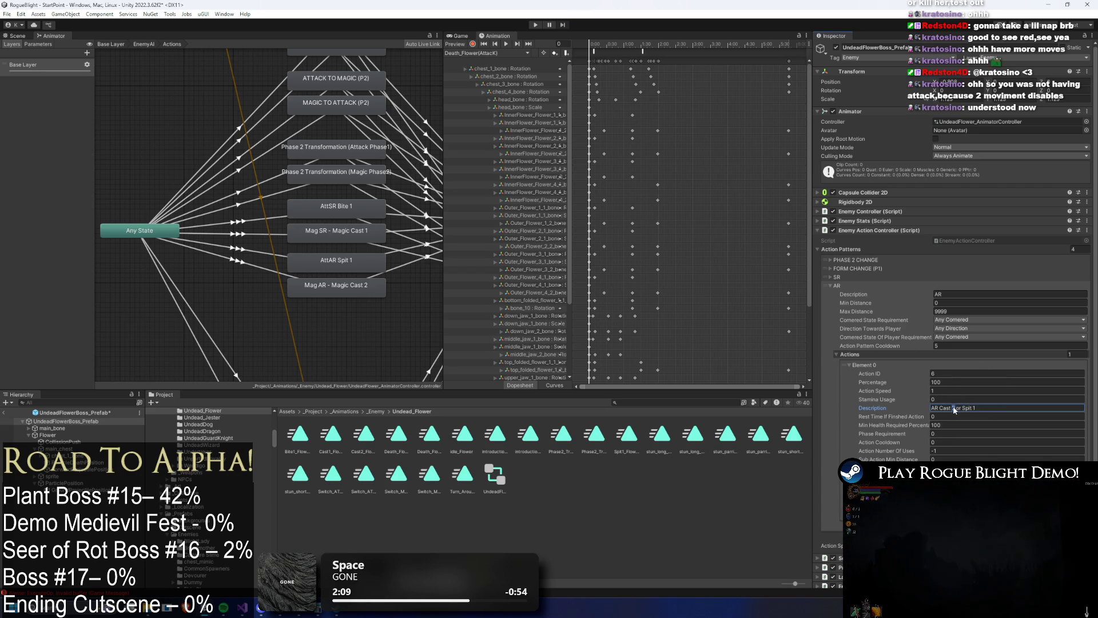
key(BackSpace)
text(1)
click(336, 285)
click(972, 77)
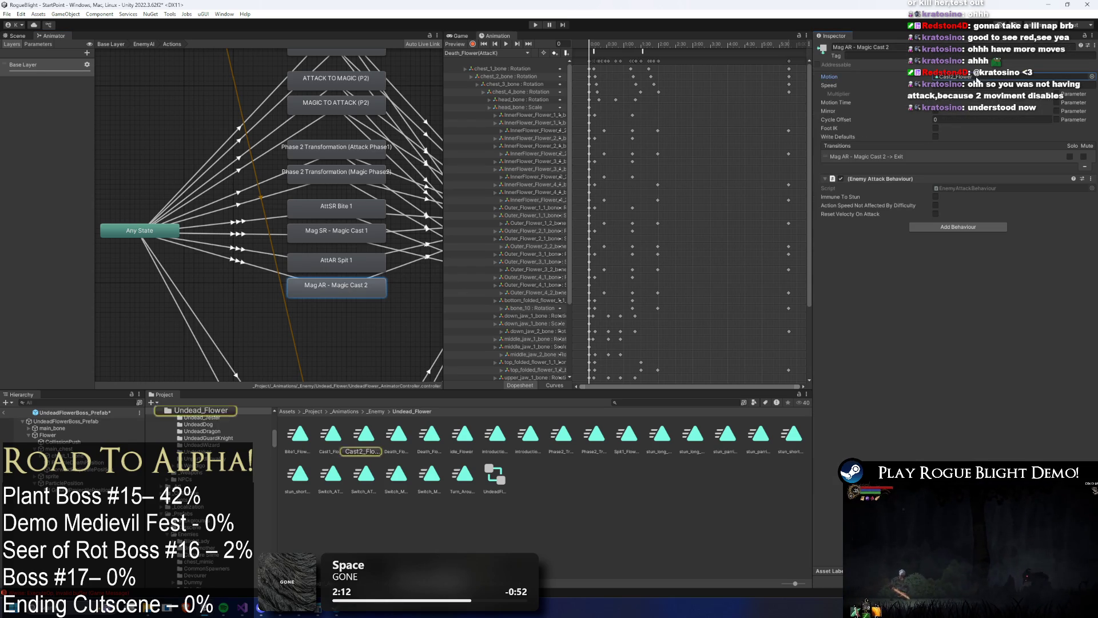
- Drag Cast1_Flower onto the AR cast state and Cast2_Flower onto the SR cast state
drag(330, 433, 980, 80)
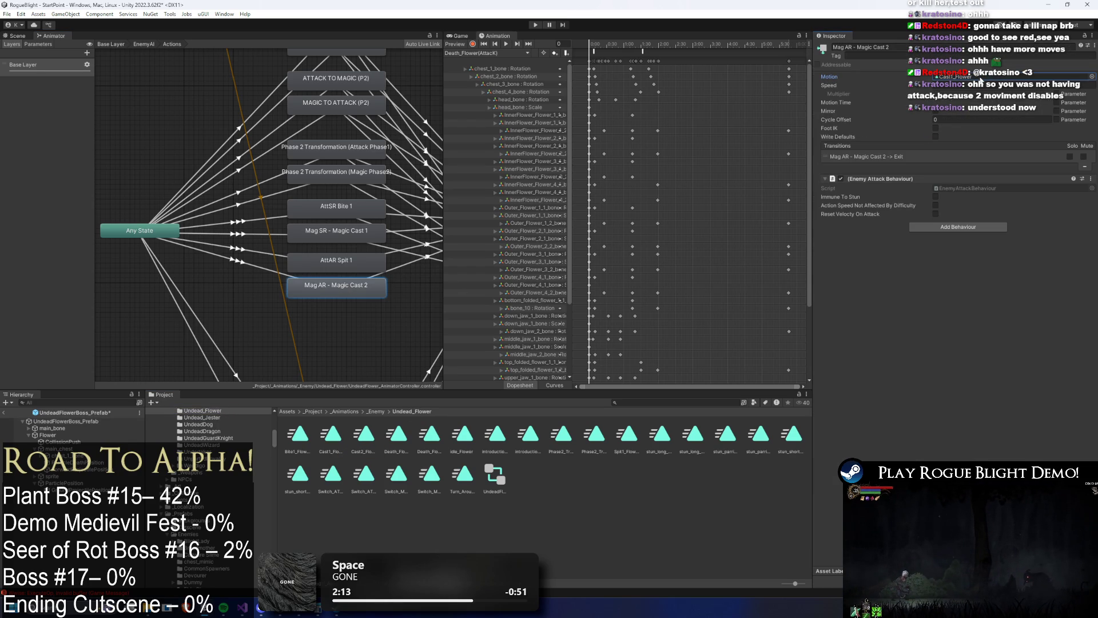
click(334, 231)
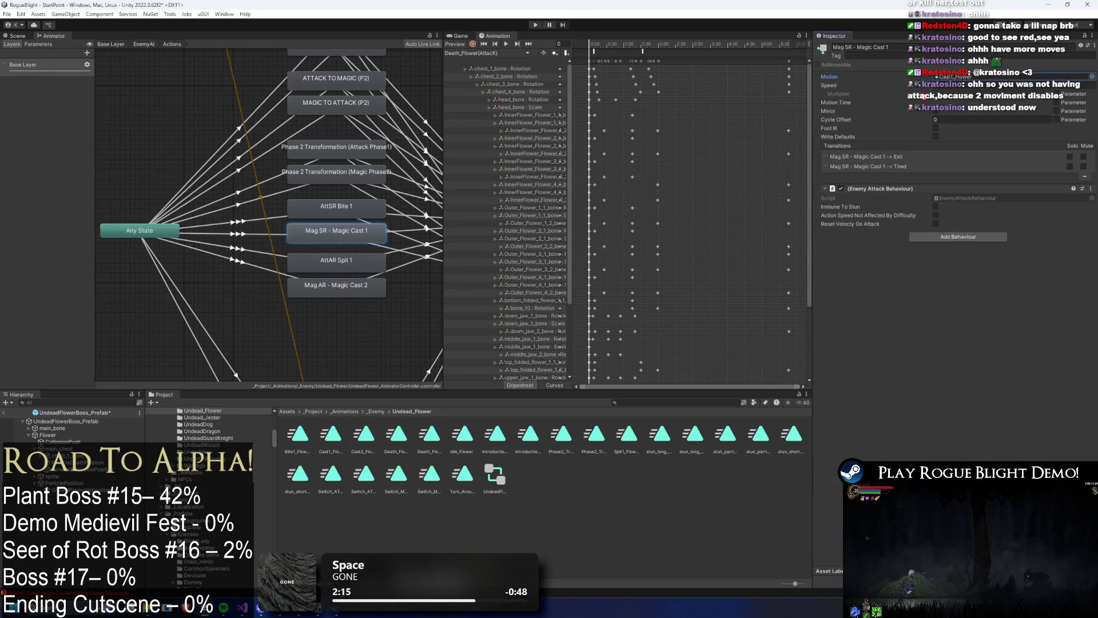
drag(363, 435, 972, 76)
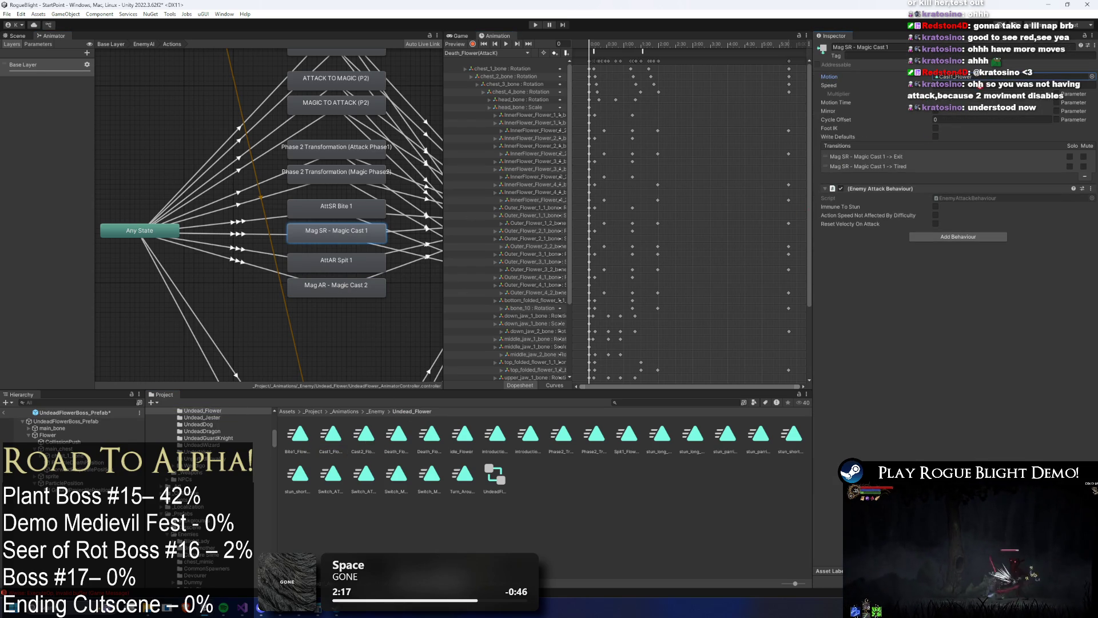
- Rename the cast states to Mag SR - Magic Cast 2 and Mag AR - Magic Cast 1
click(885, 47)
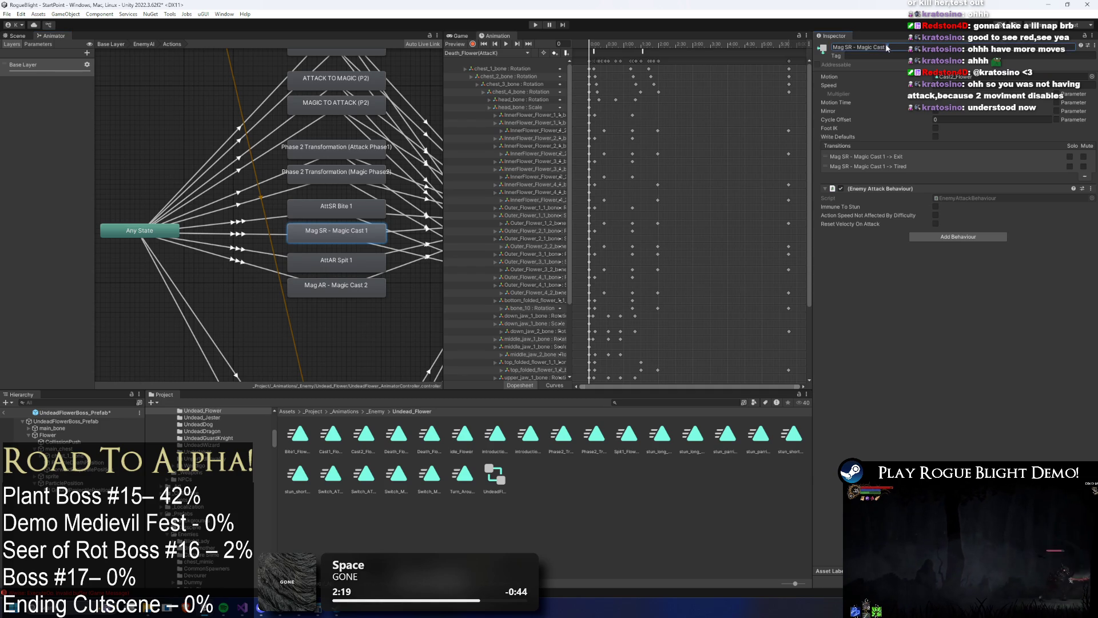
text(2)
click(339, 286)
click(885, 48)
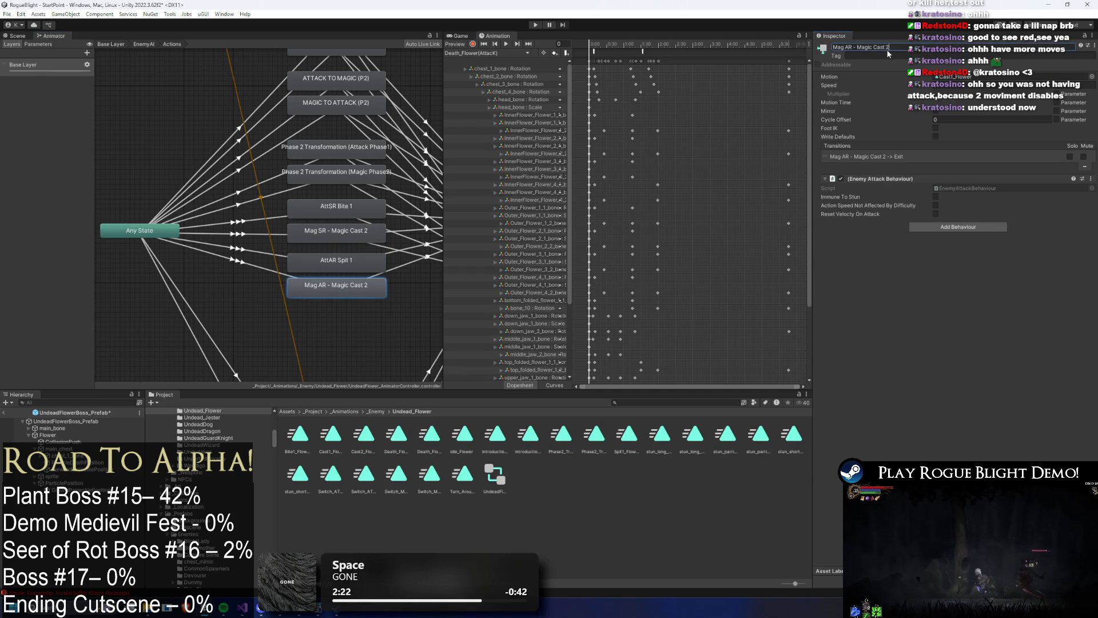
key(BackSpace)
text(1)
click(40, 423)
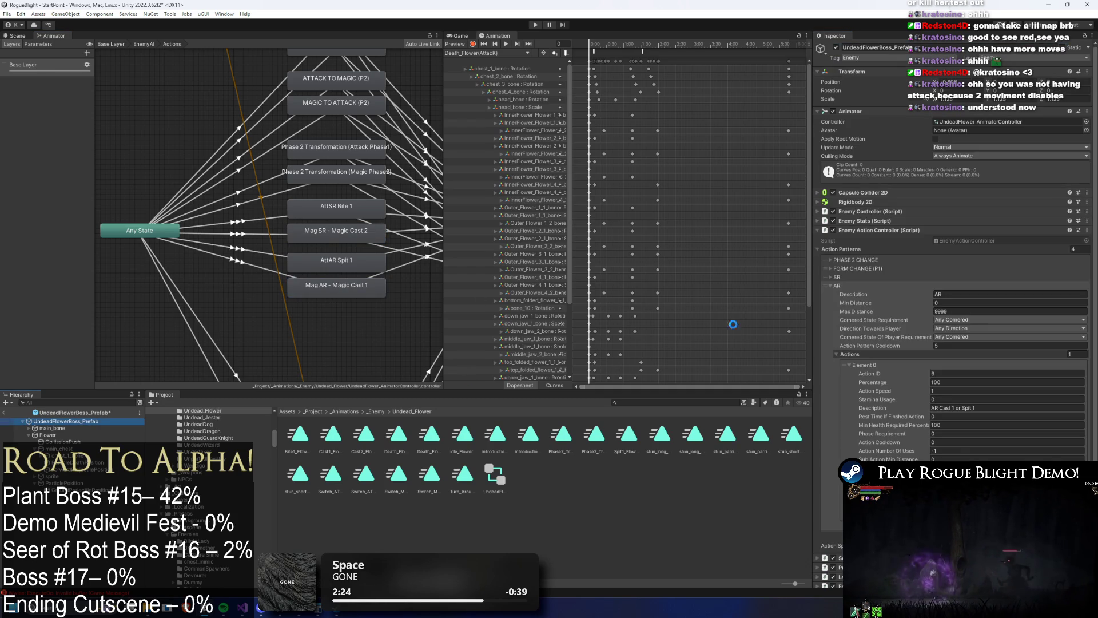
- Check the Any State transitions into Mag AR - Magic Cast 1 and AttAR Spit 1
click(262, 268)
click(871, 97)
click(268, 253)
click(872, 88)
click(66, 421)
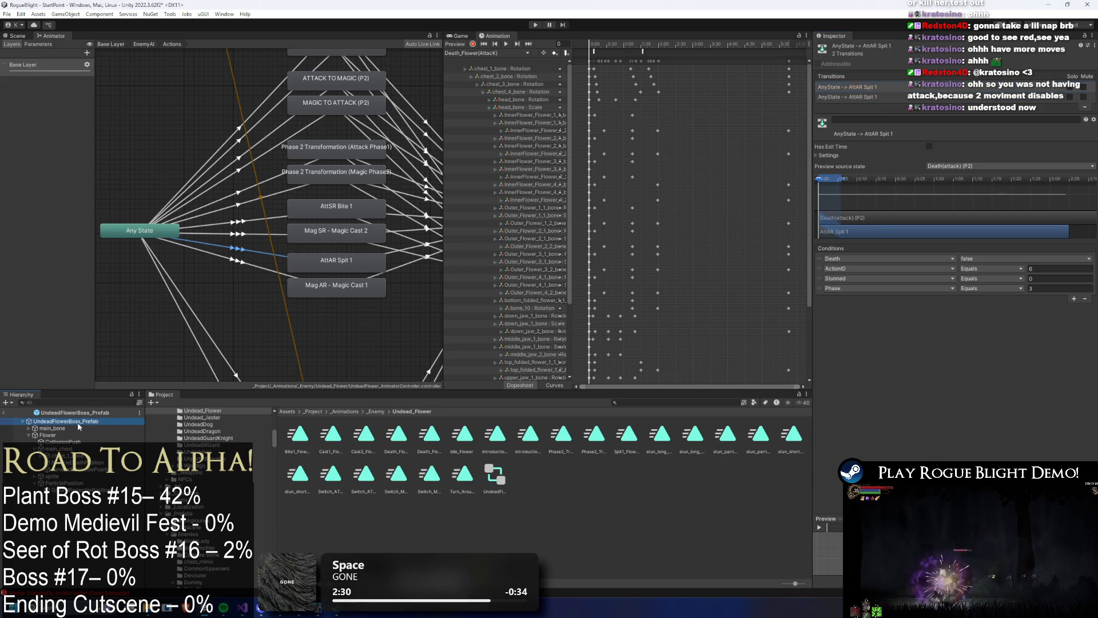
click(846, 285)
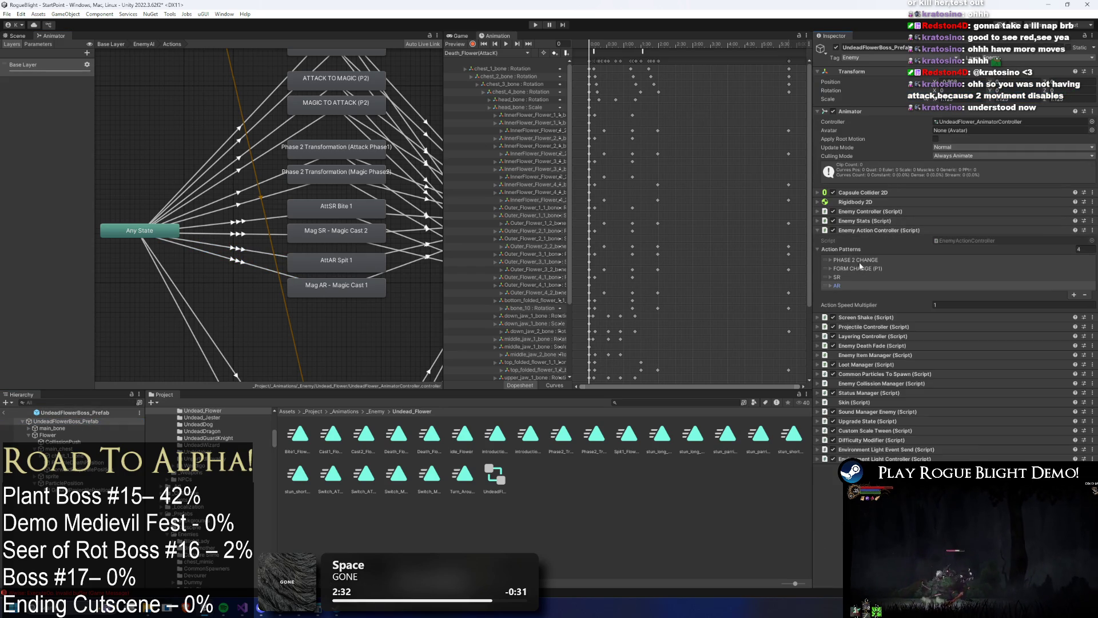
- Set the FORM CHANGE (P1) pattern's cooldown to 10, then start play mode
click(863, 269)
scroll(1034, 276, down, 3)
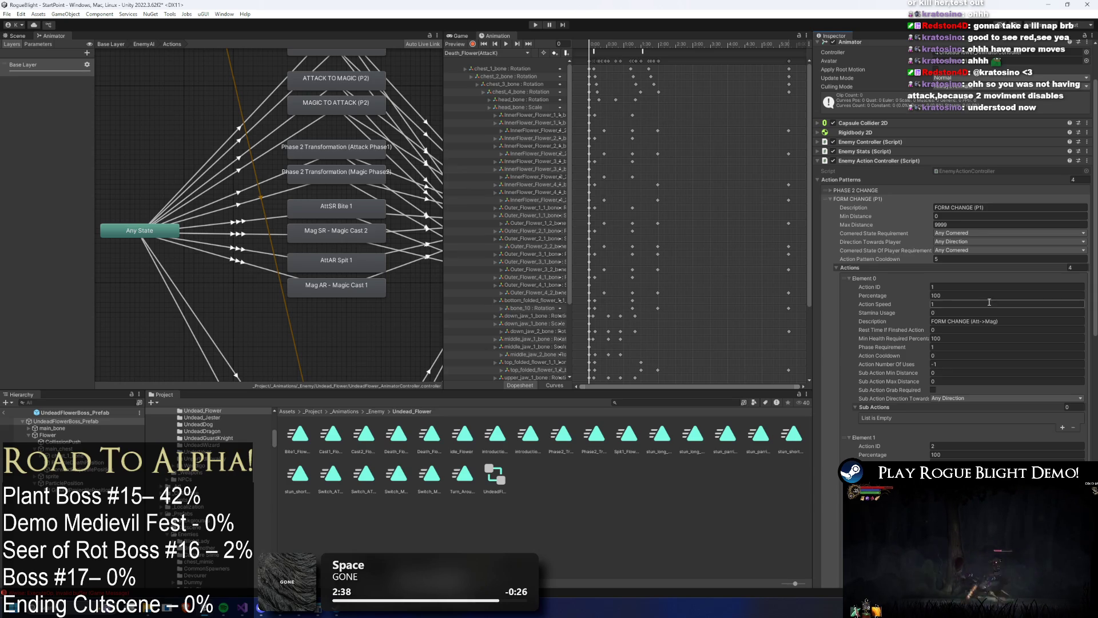
click(943, 260)
text(10)
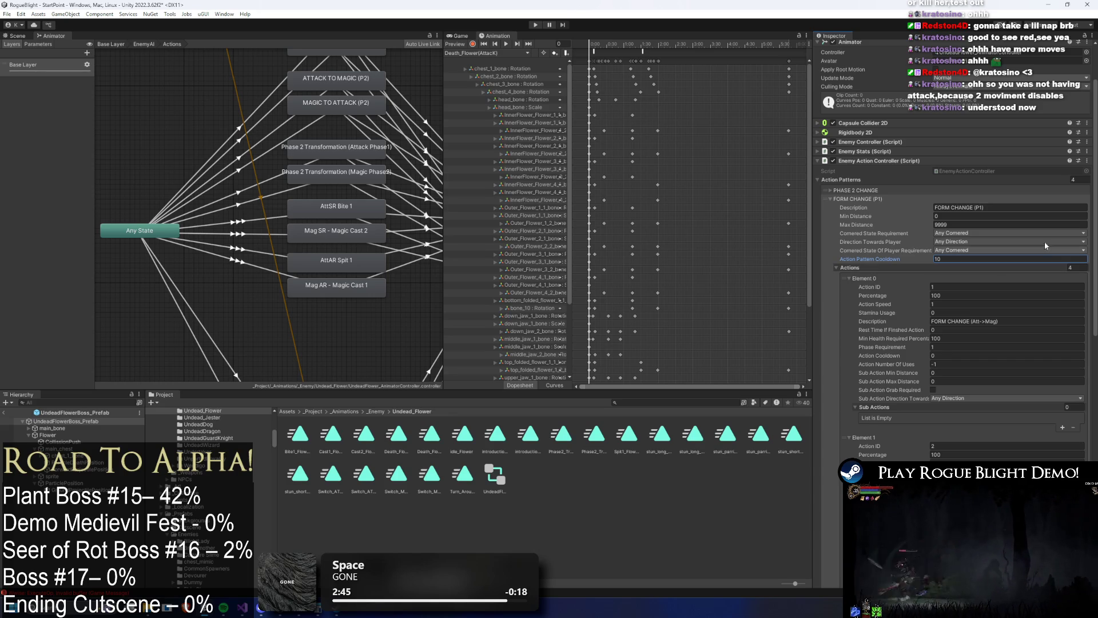
scroll(973, 245, down, 10)
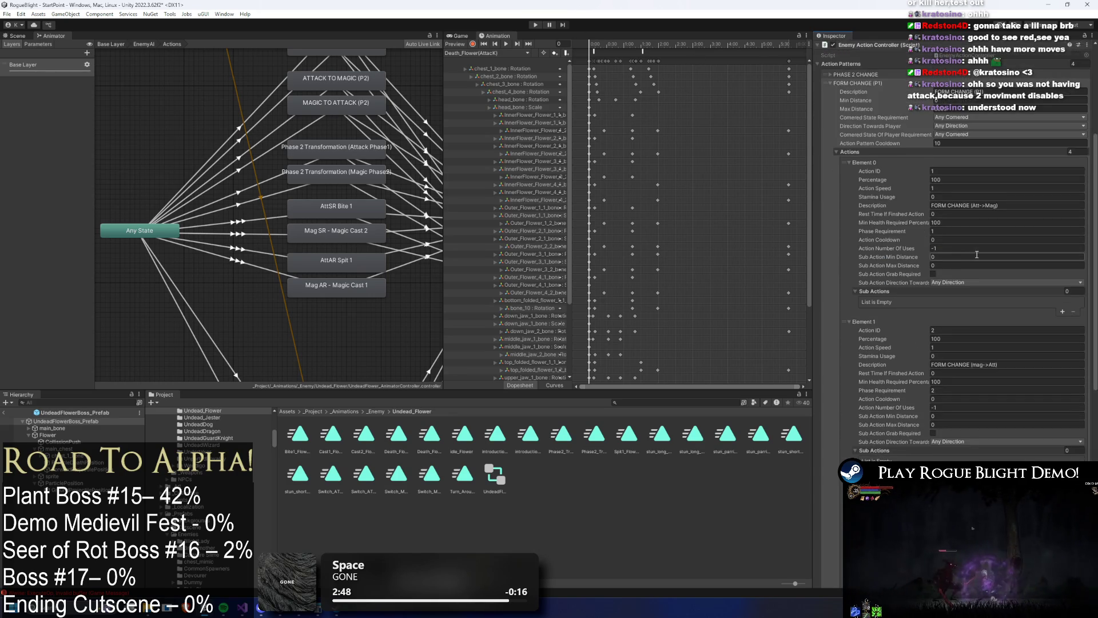
scroll(974, 244, down, 3)
click(532, 25)
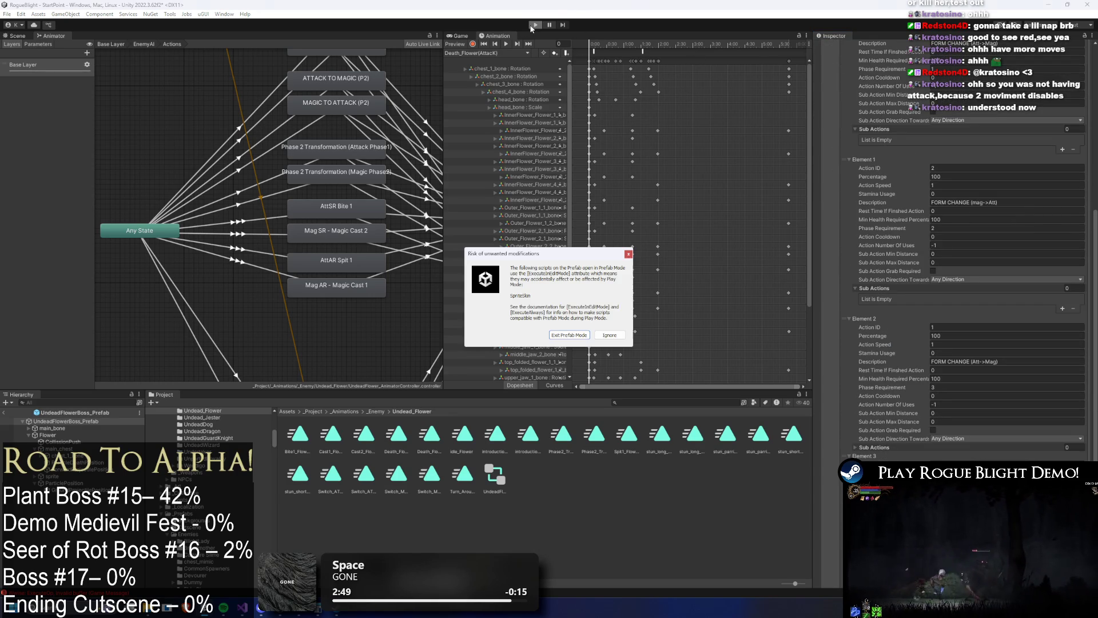
- Ignore the prefab warning, start a new game from a save slot, then stop with Ctrl+P
key(Return)
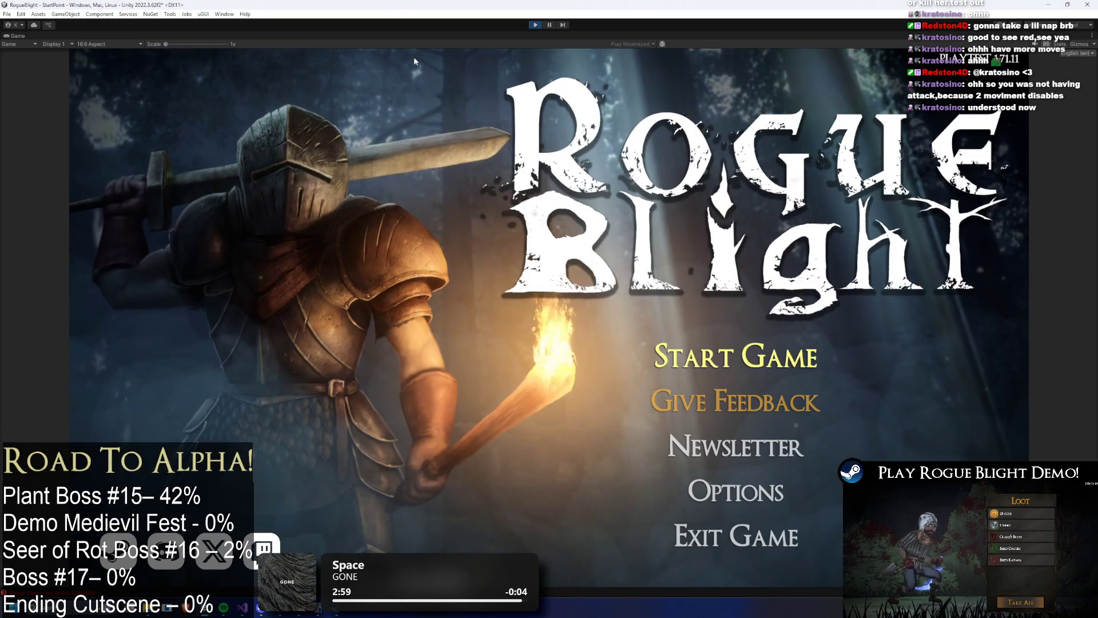
click(735, 355)
click(755, 321)
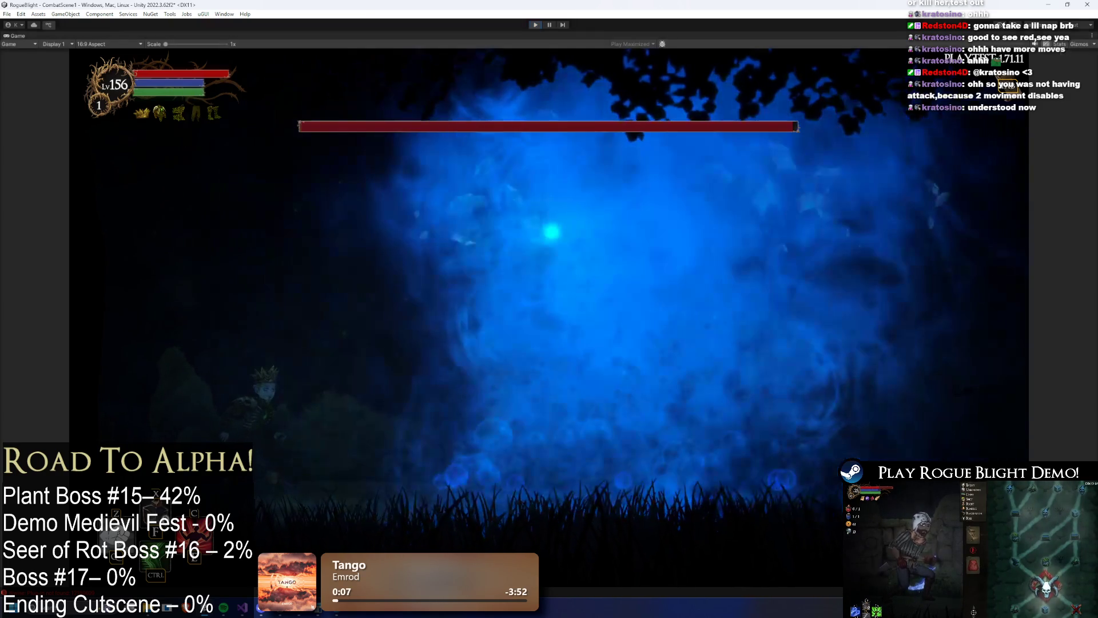
key(ctrl+p)
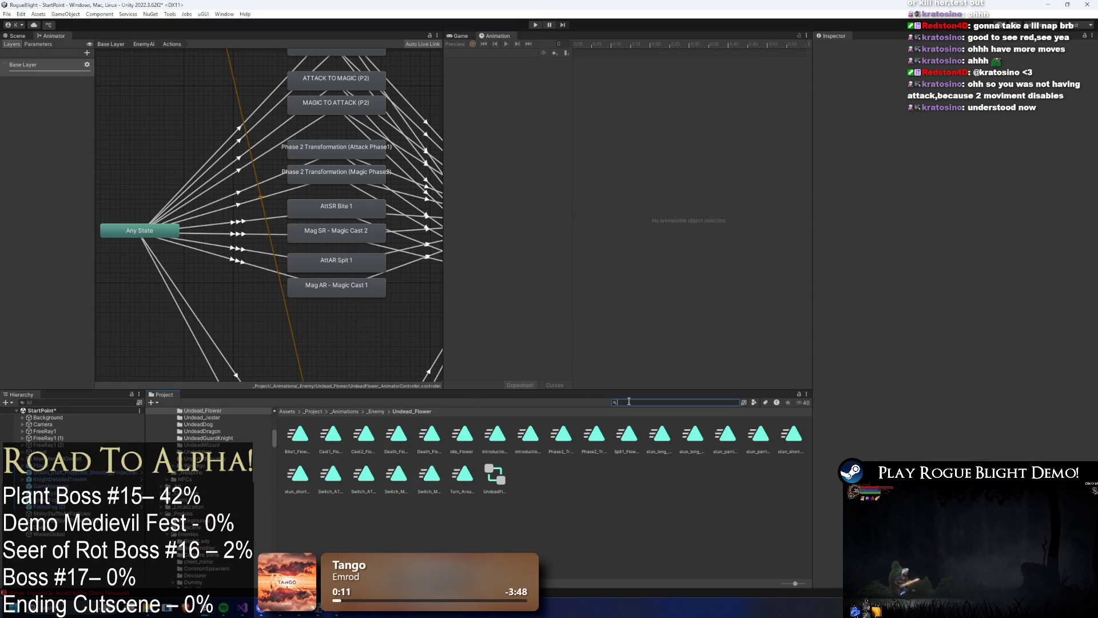
- Reopen the UndeadFlowerBoss prefab, expand its AR action pattern, and enter play mode past the warning
text(undeadflower pre)
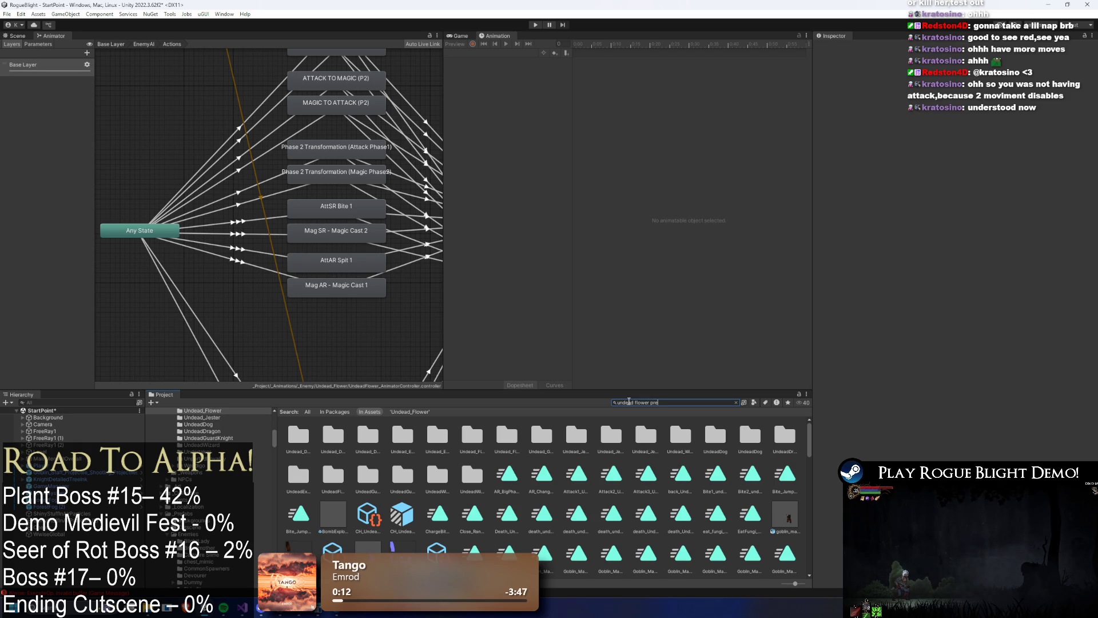
text(fa)
double_click(285, 438)
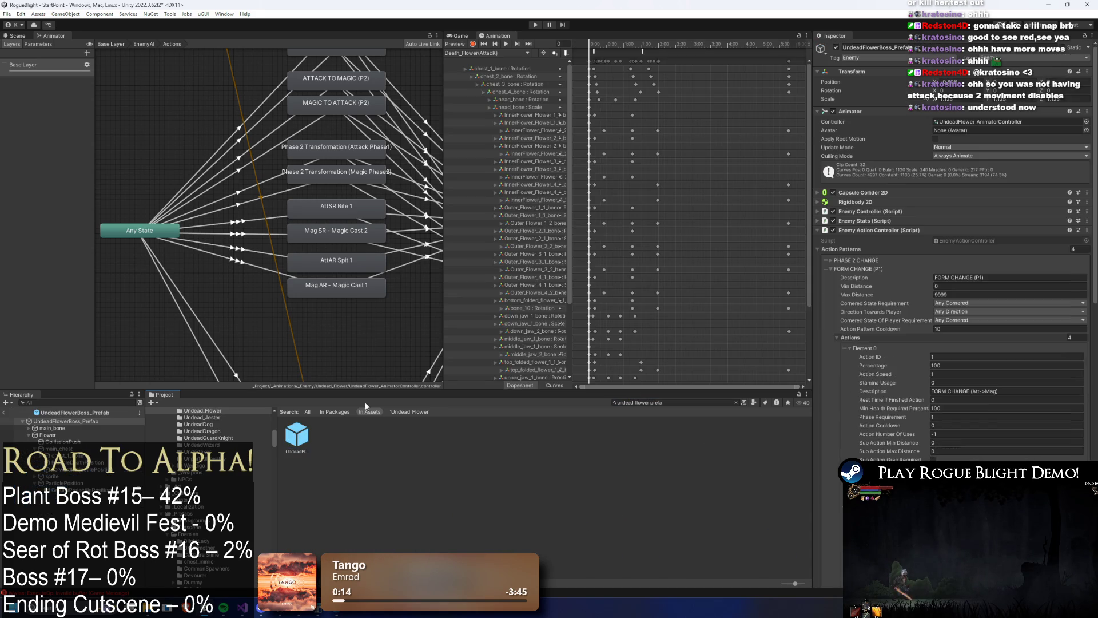
click(879, 269)
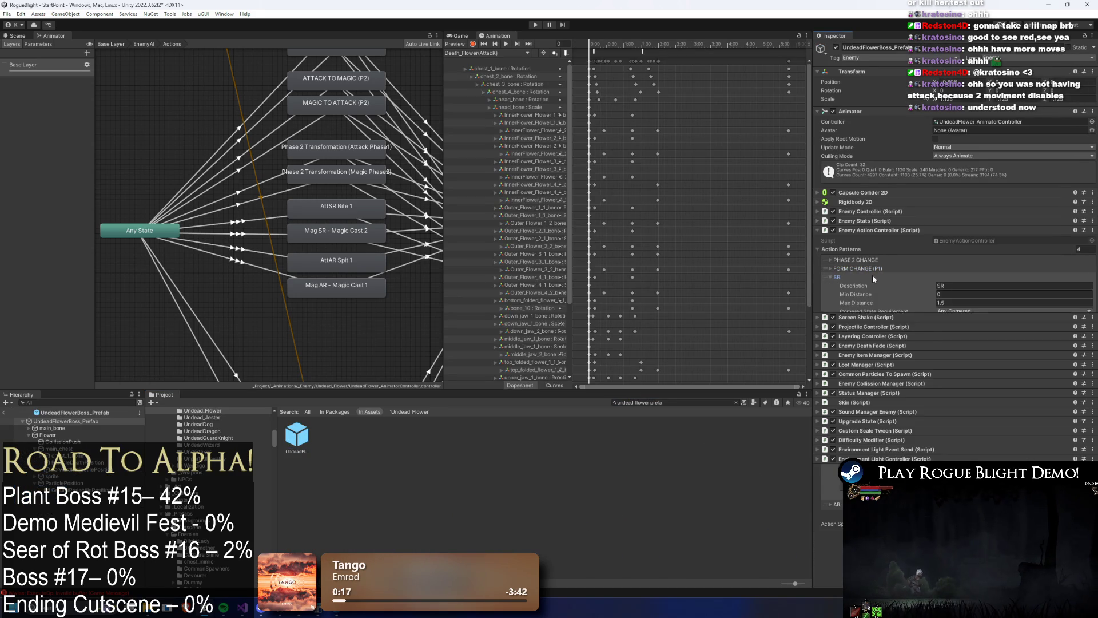
click(850, 285)
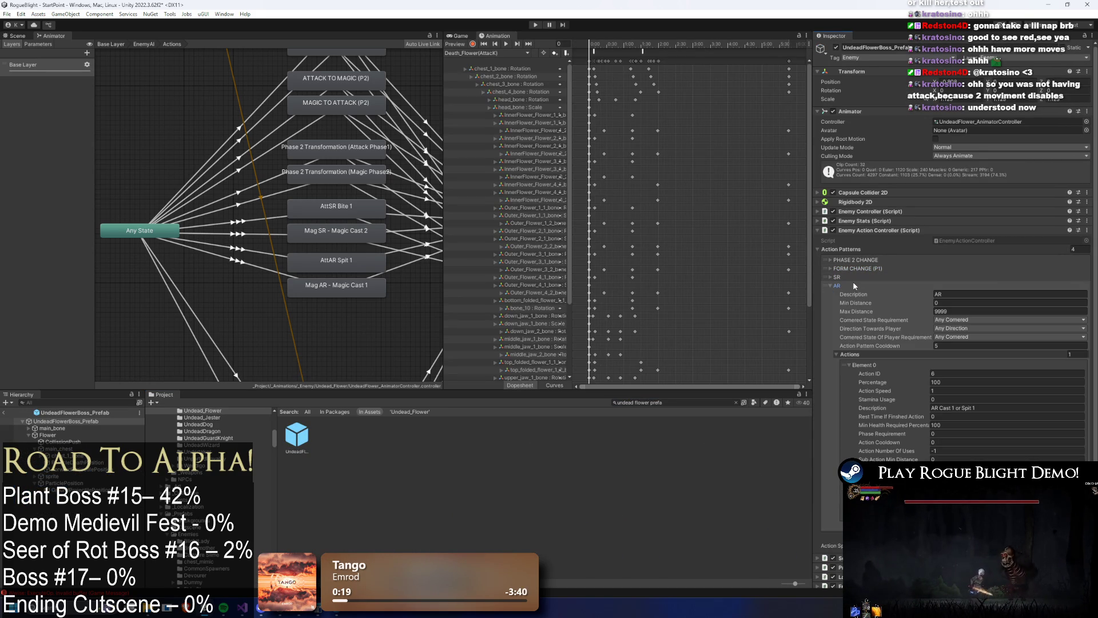
click(536, 25)
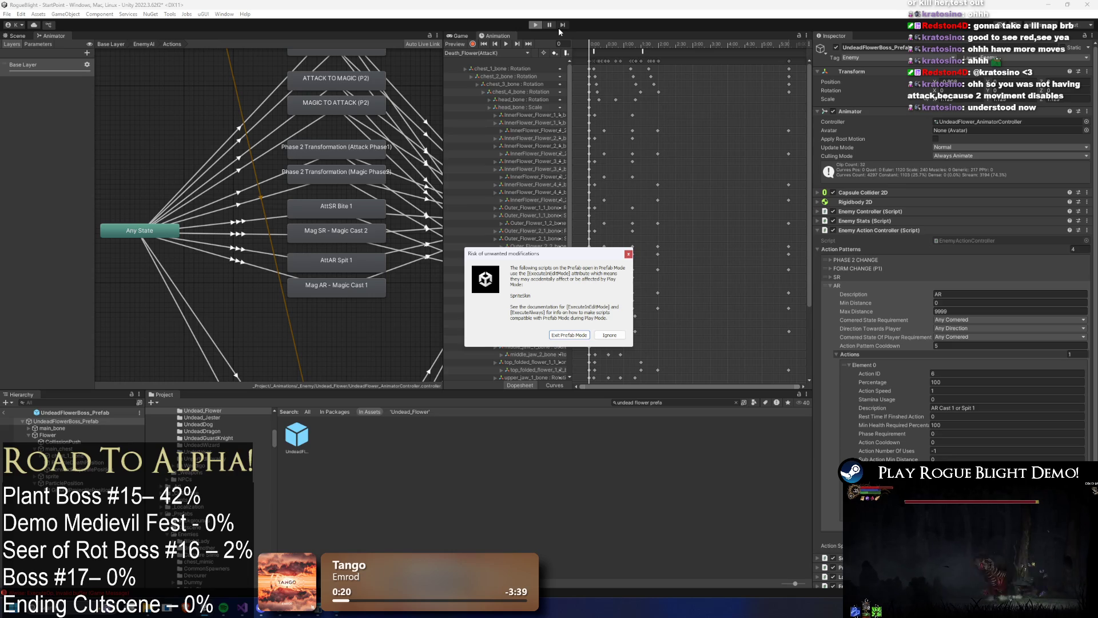
key(Return)
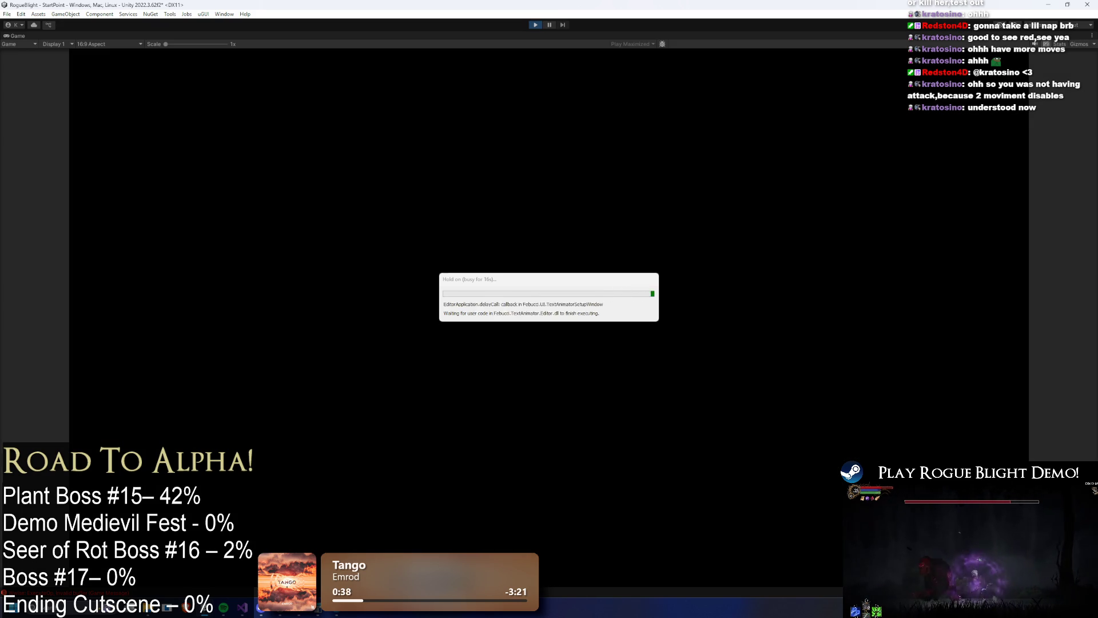
- Start the game, load the first save slot, and begin striking the plant boss
click(705, 402)
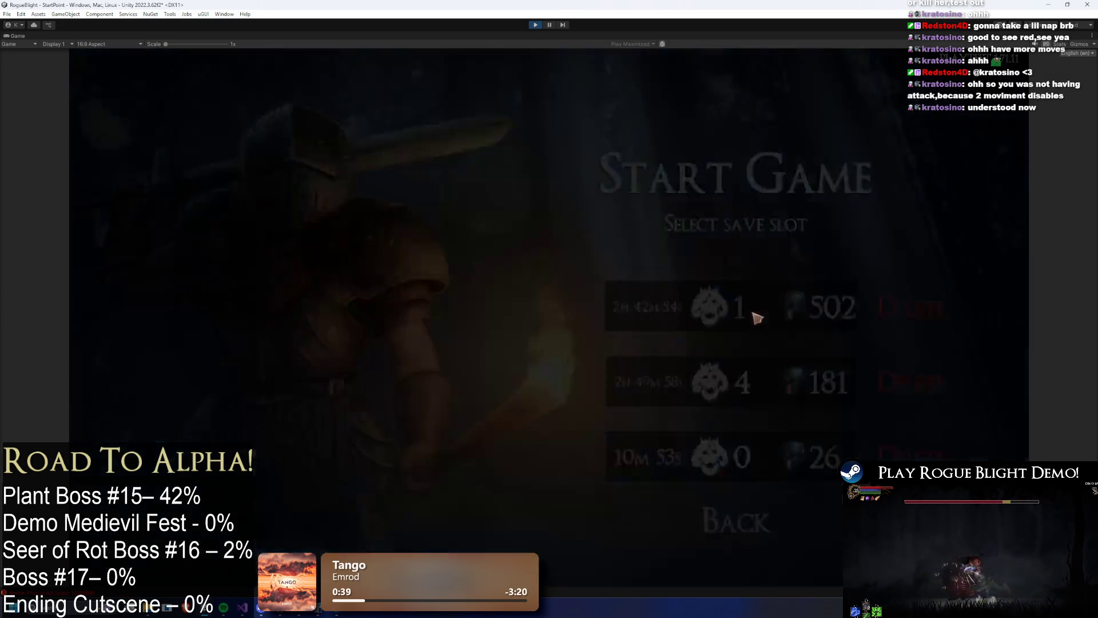
click(756, 318)
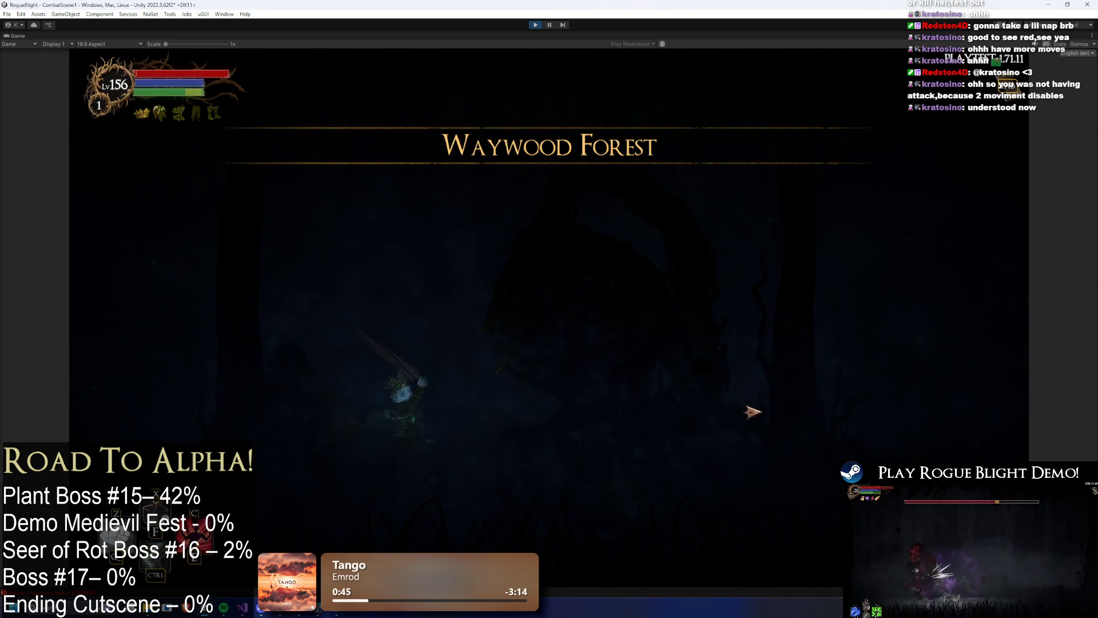
click(753, 411)
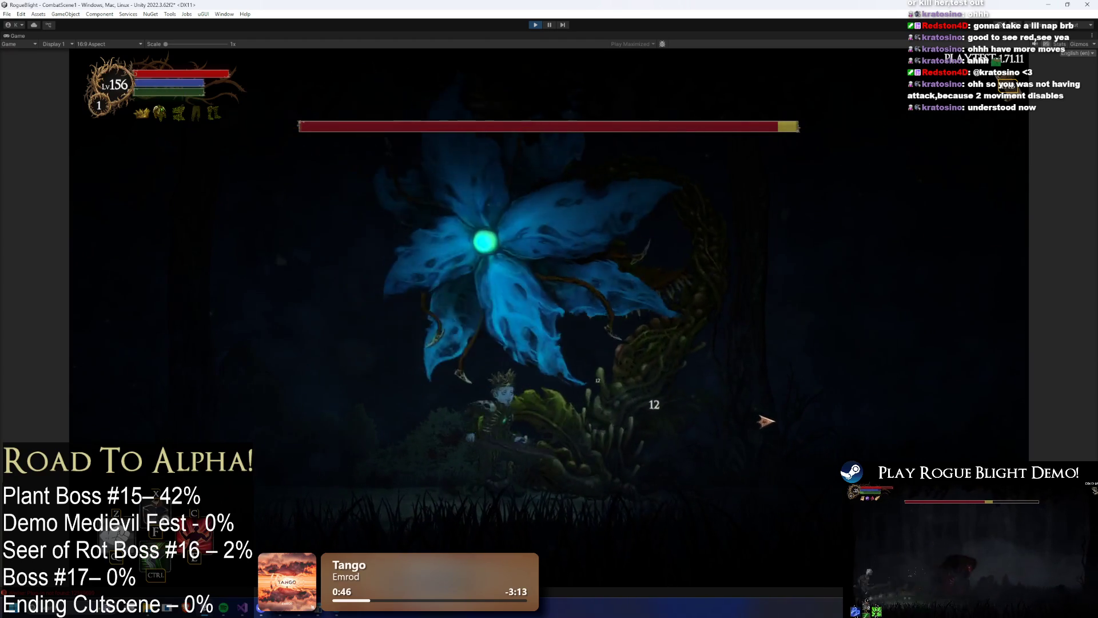
key(Left)
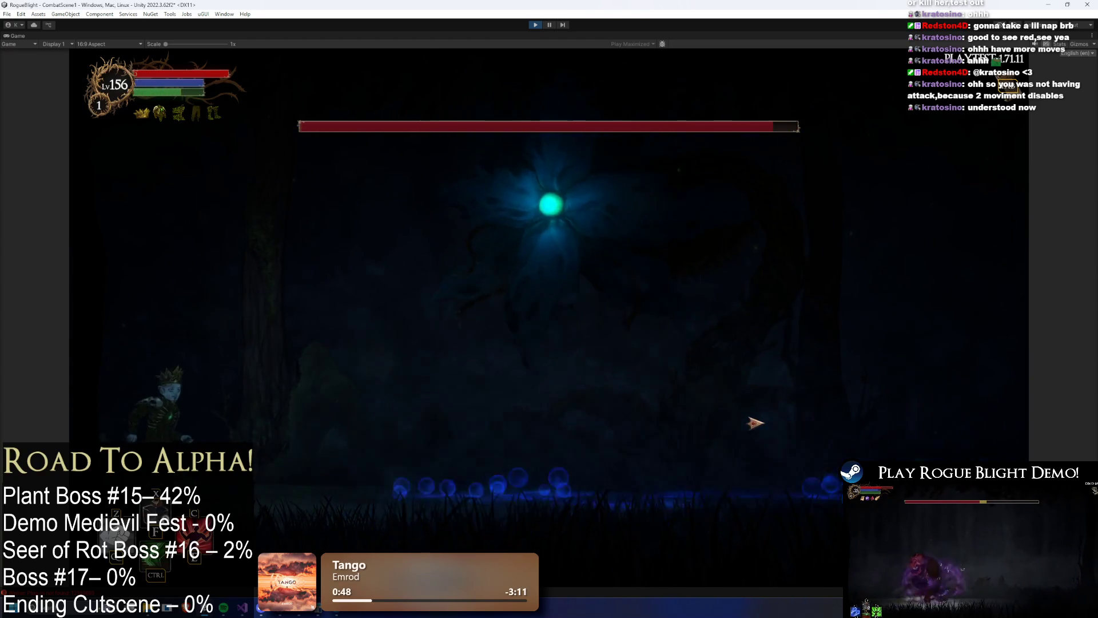
key(Right)
click(781, 415)
key(Right)
click(572, 424)
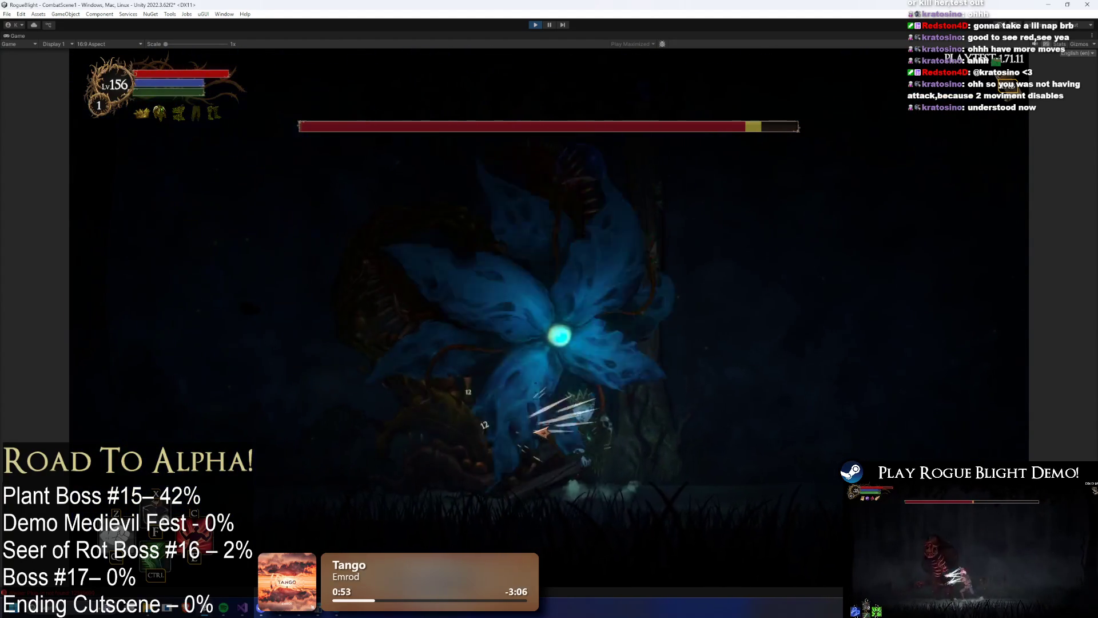
- Dodge across the arena and slash the plant boss as it shifts into flower form
key(Right)
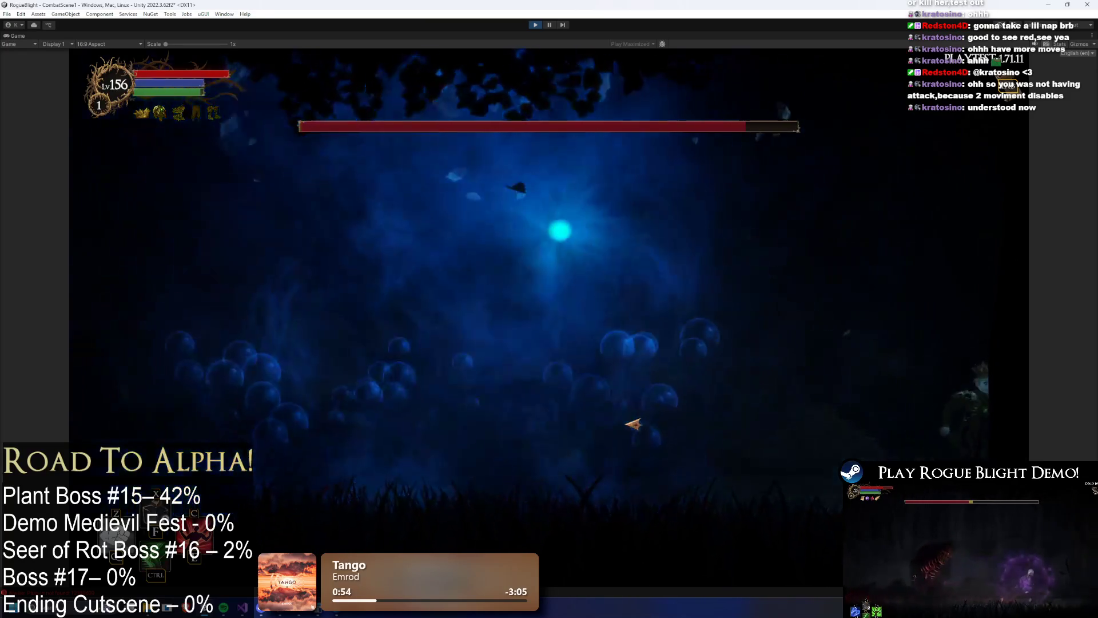
click(633, 424)
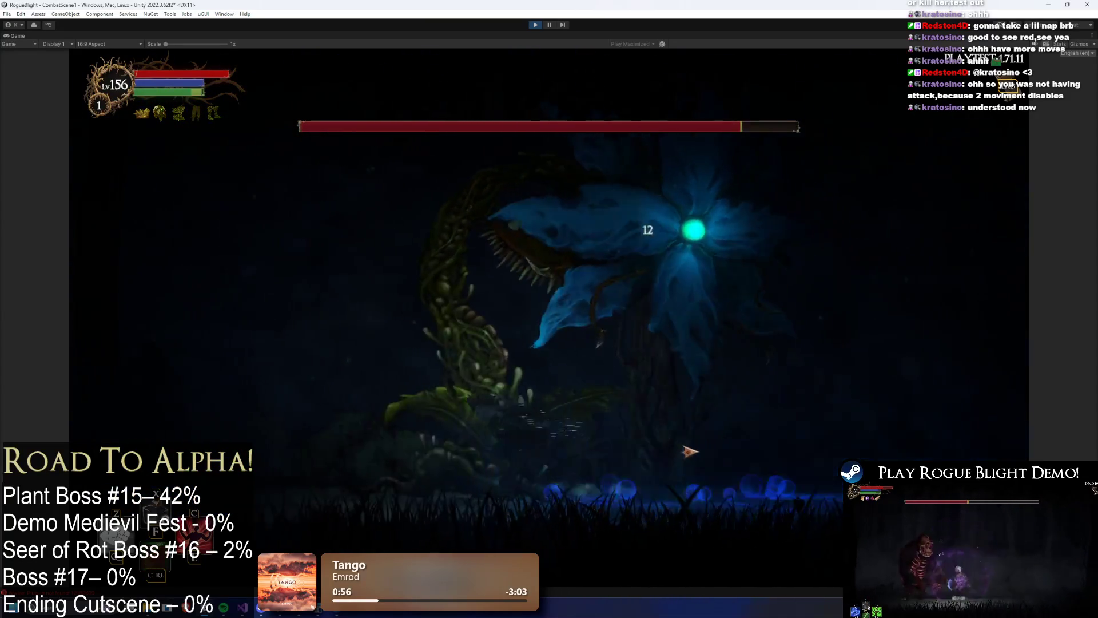
click(684, 453)
key(Left)
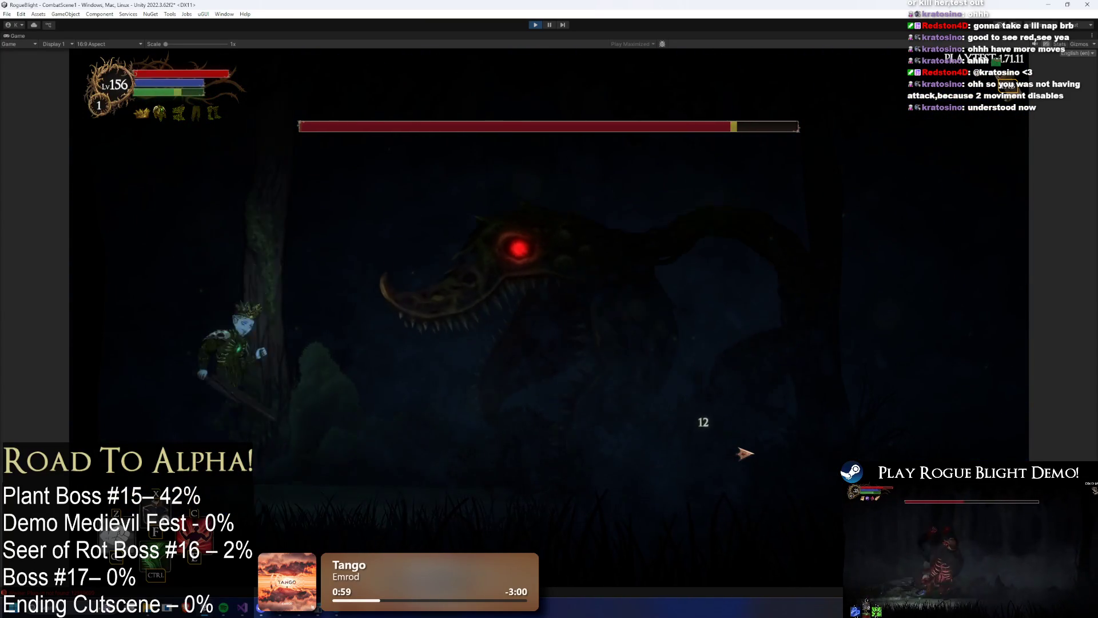
key(shift)
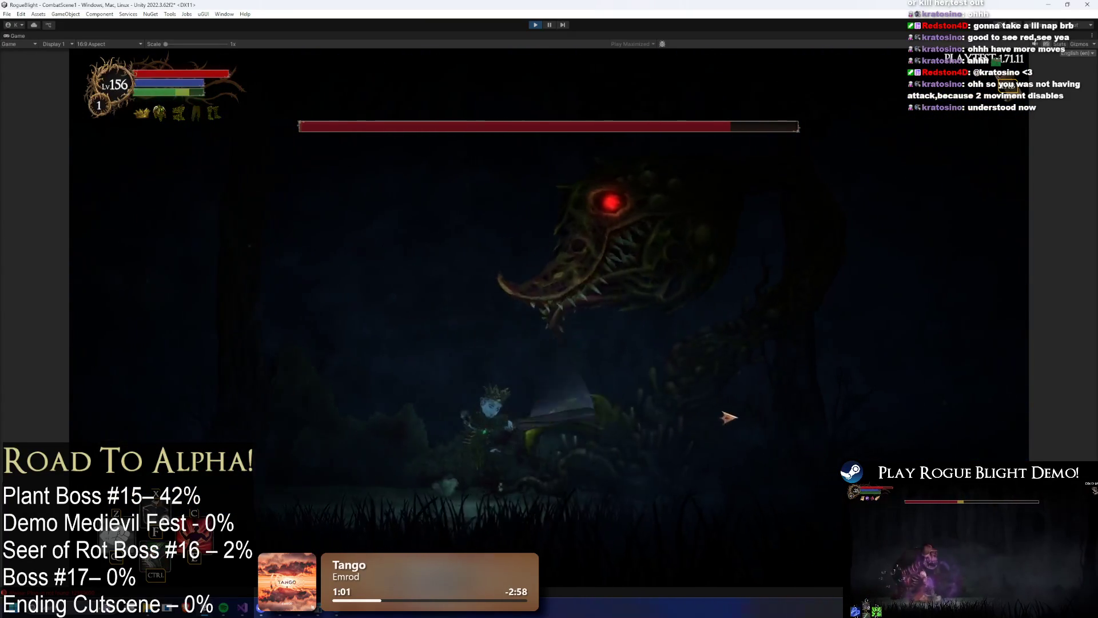
click(465, 439)
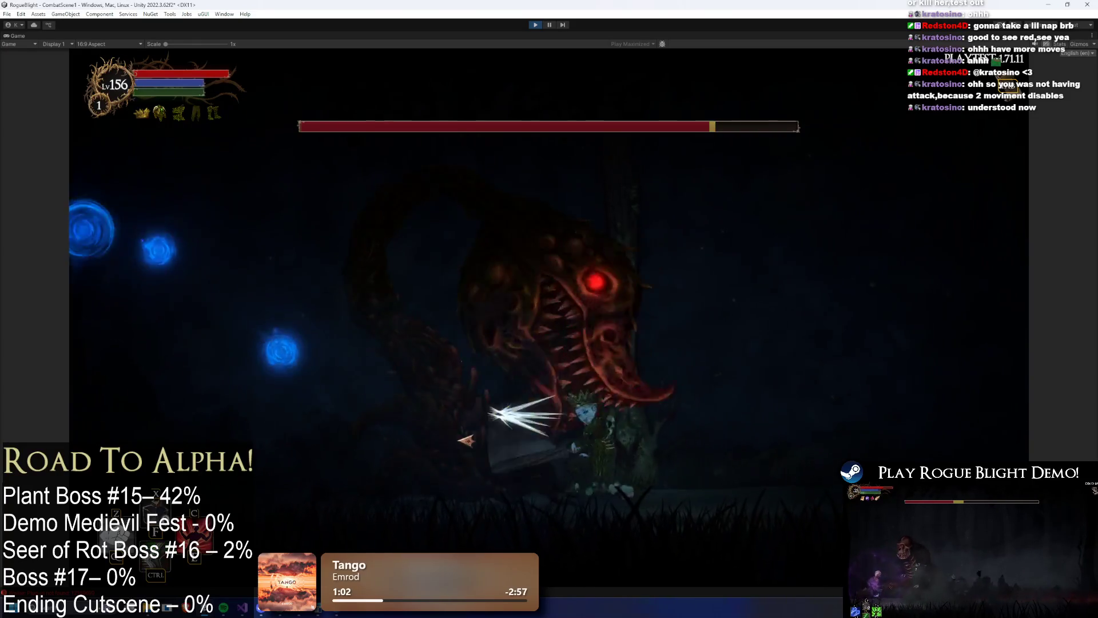
key(Right)
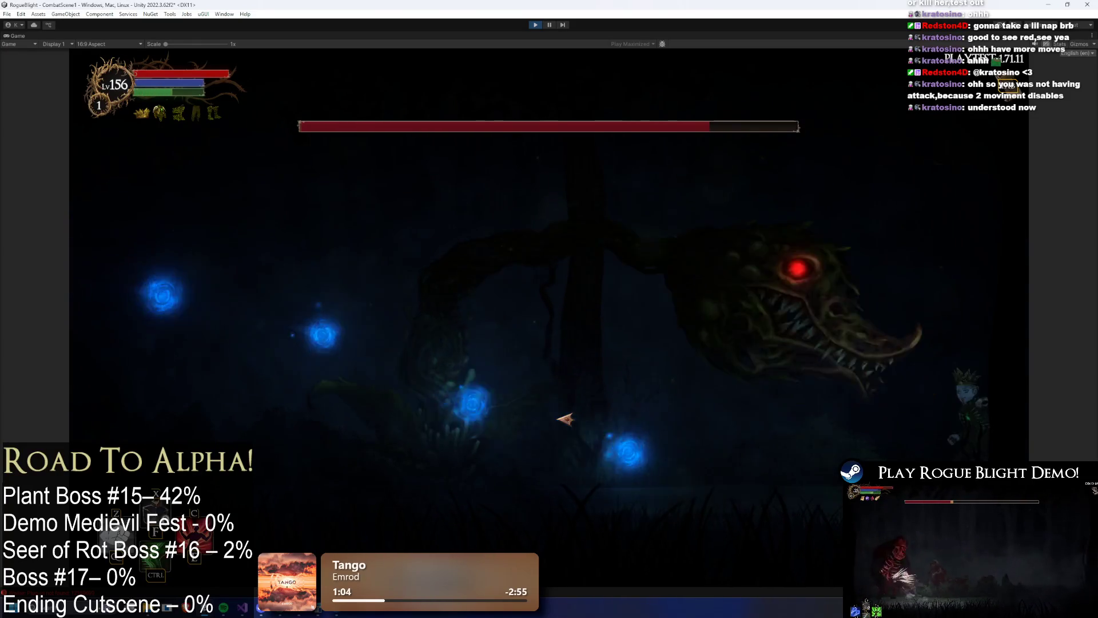
key(Left)
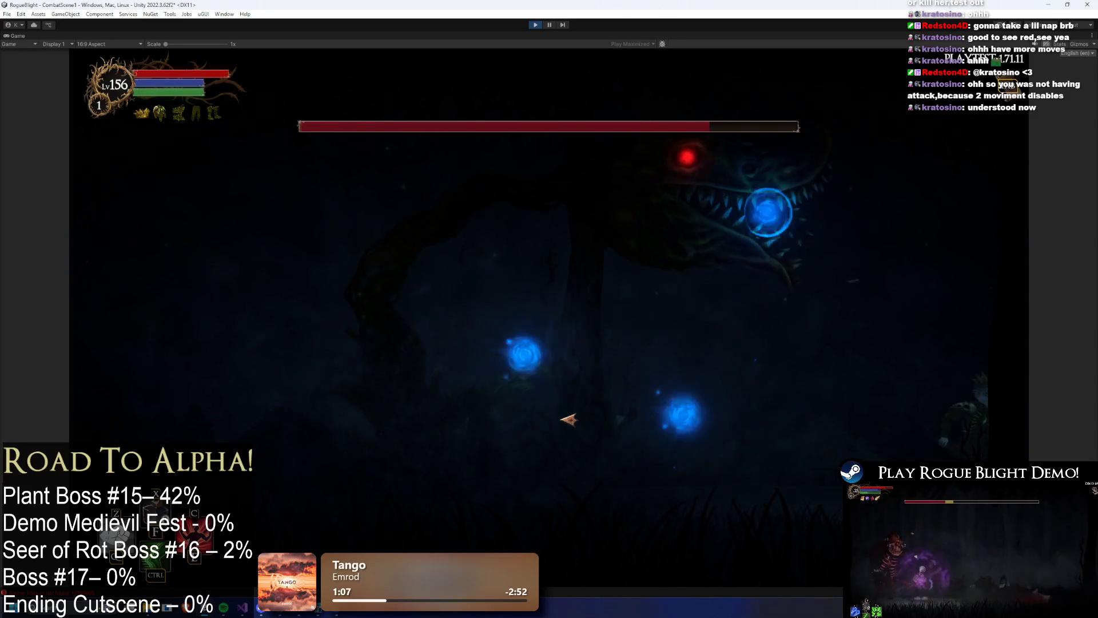
key(Left)
click(740, 361)
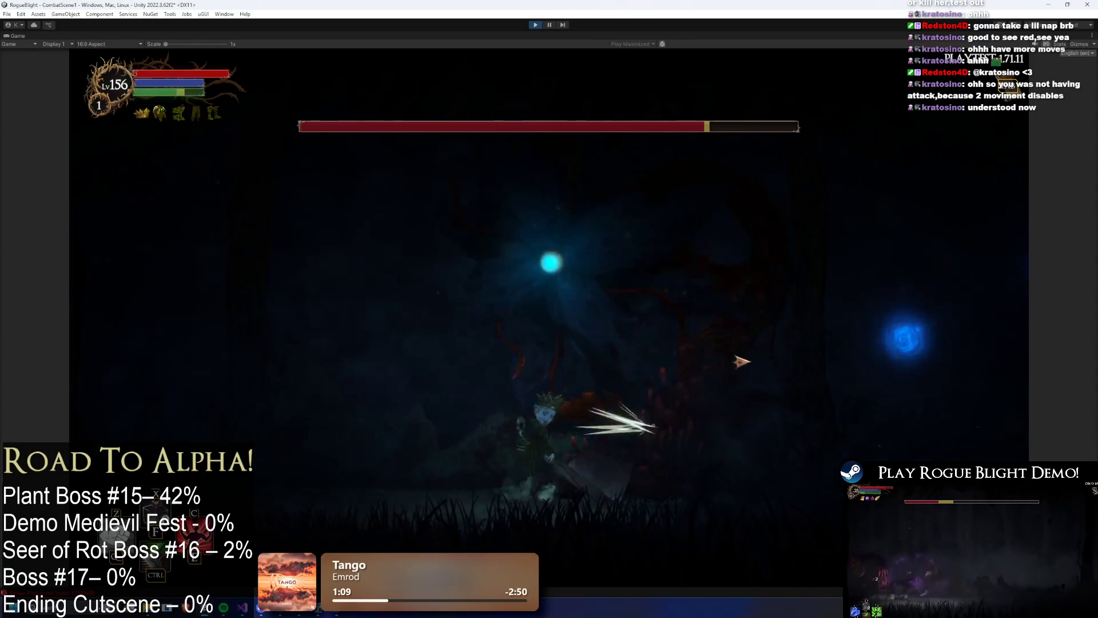
key(Left)
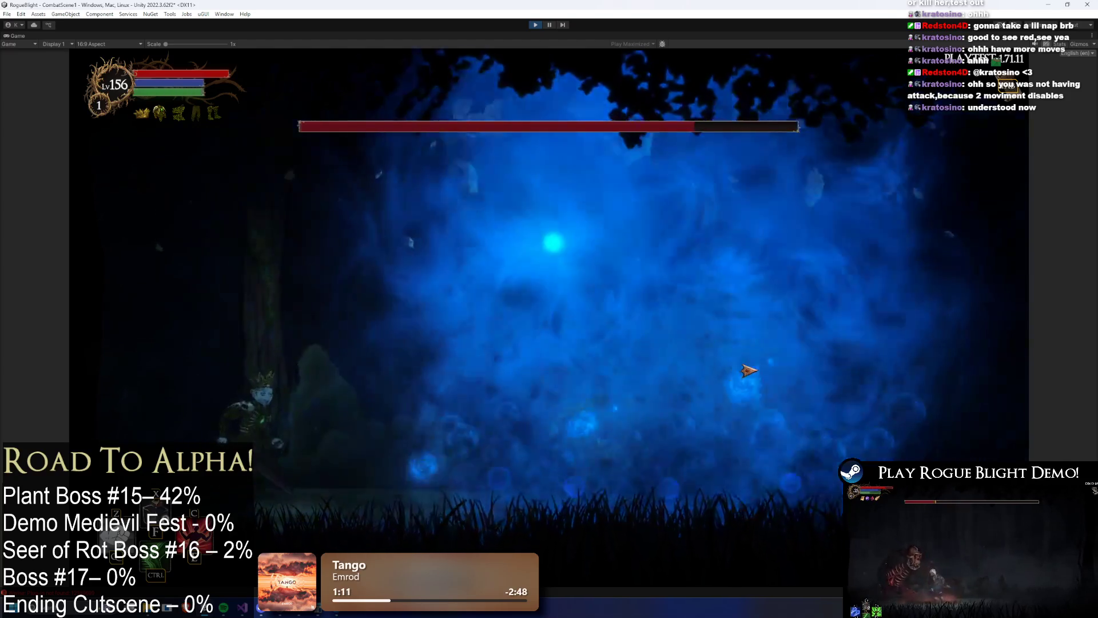
key(Right)
click(379, 392)
key(Right)
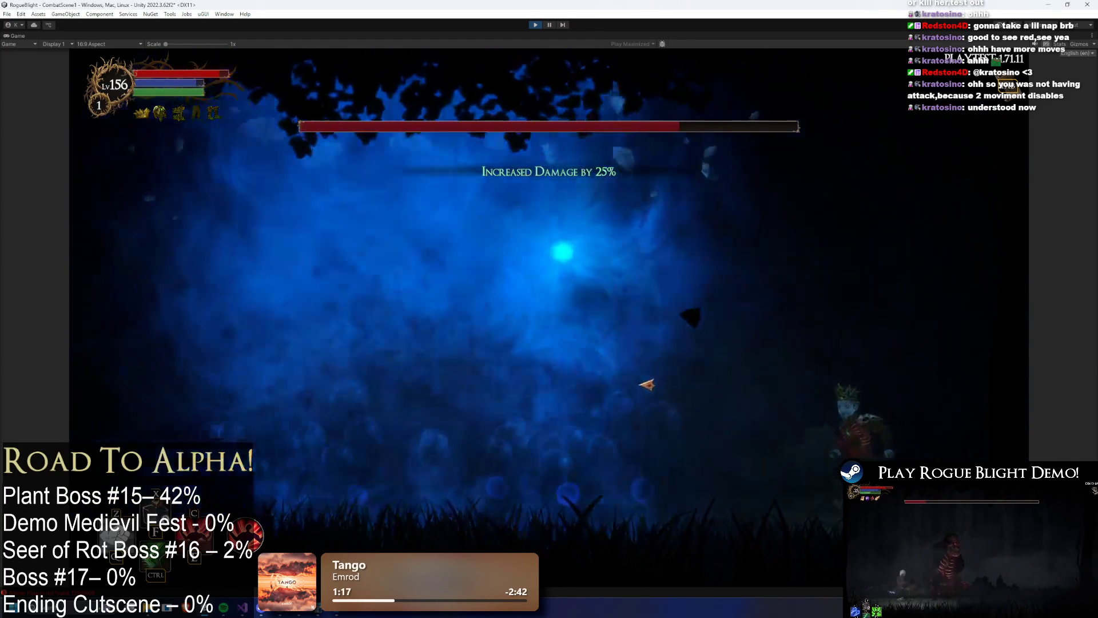
key(Left)
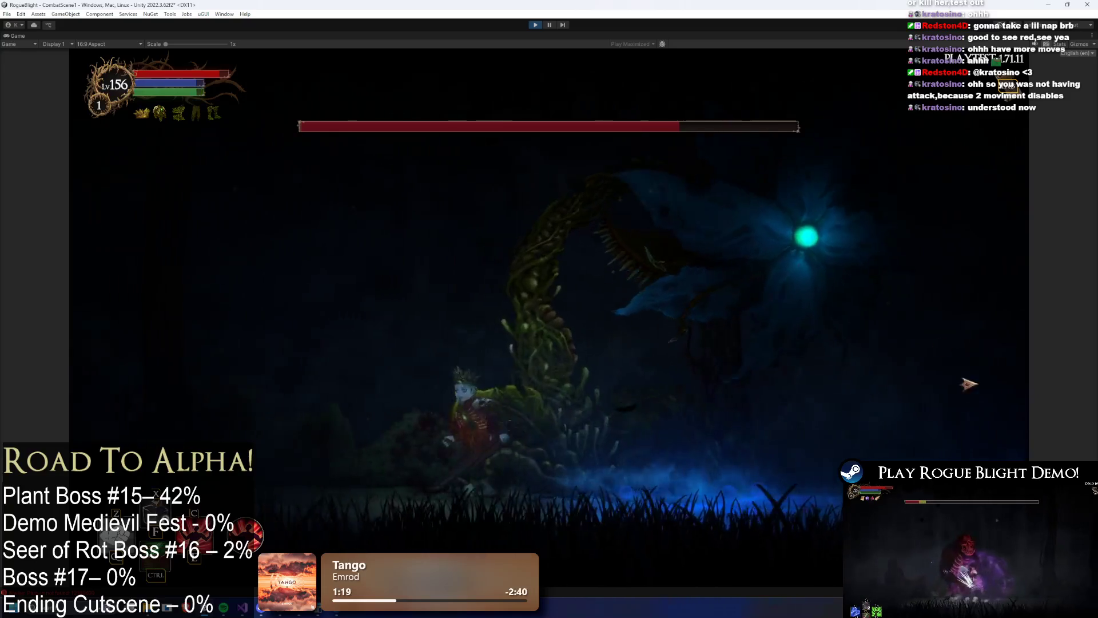
key(x)
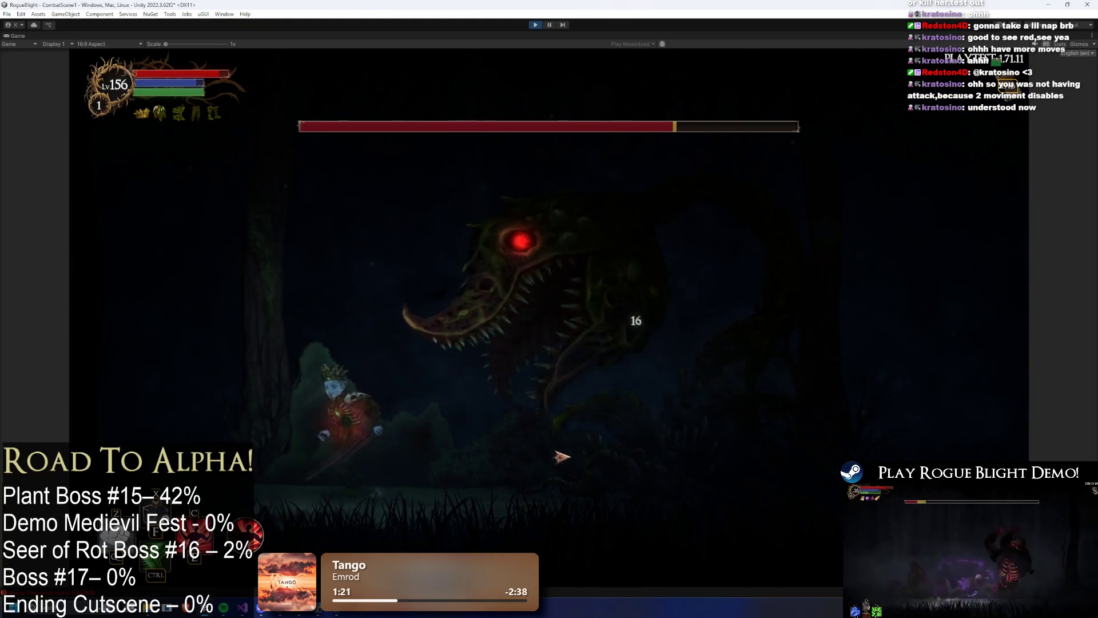
- Keep jumping, dashing and hitting the boss until its health is a little over half
key(Right)
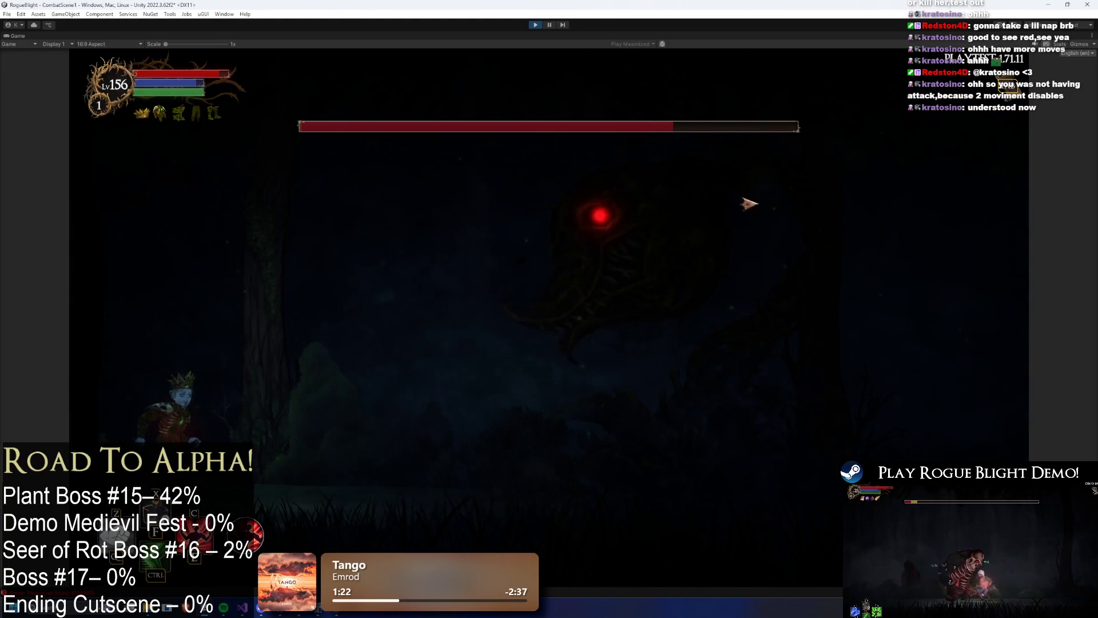
key(Right)
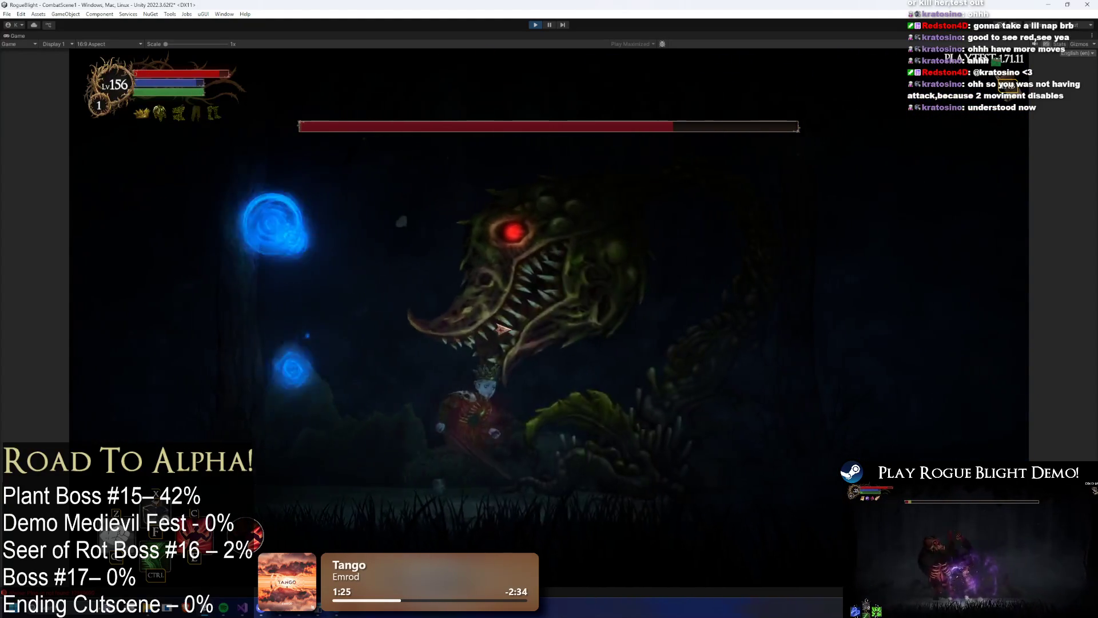
key(Right)
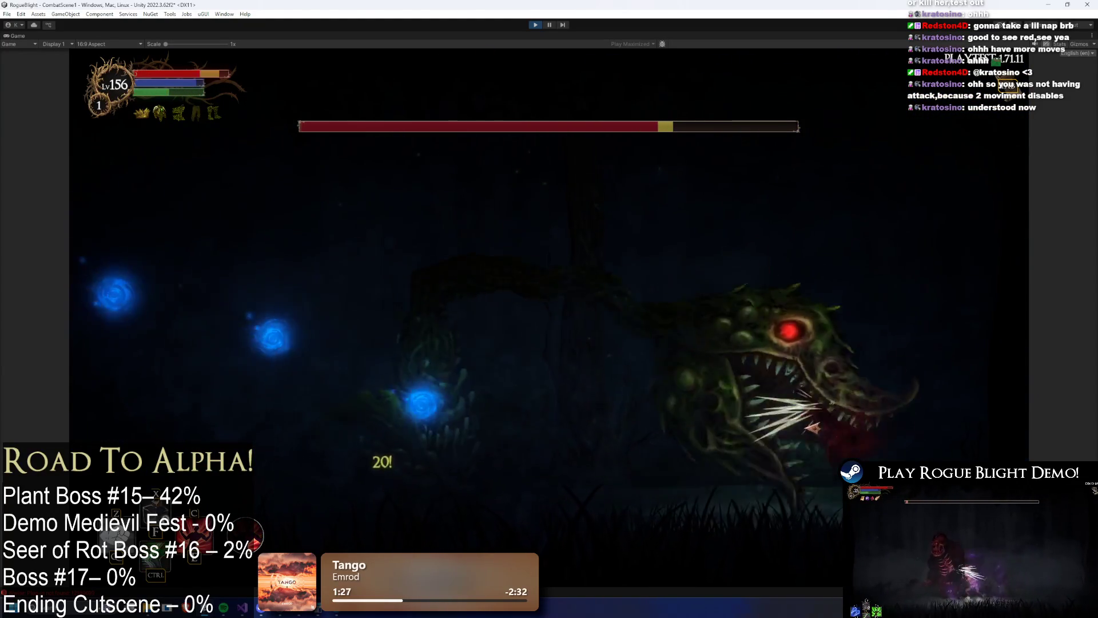
key(x)
key(space)
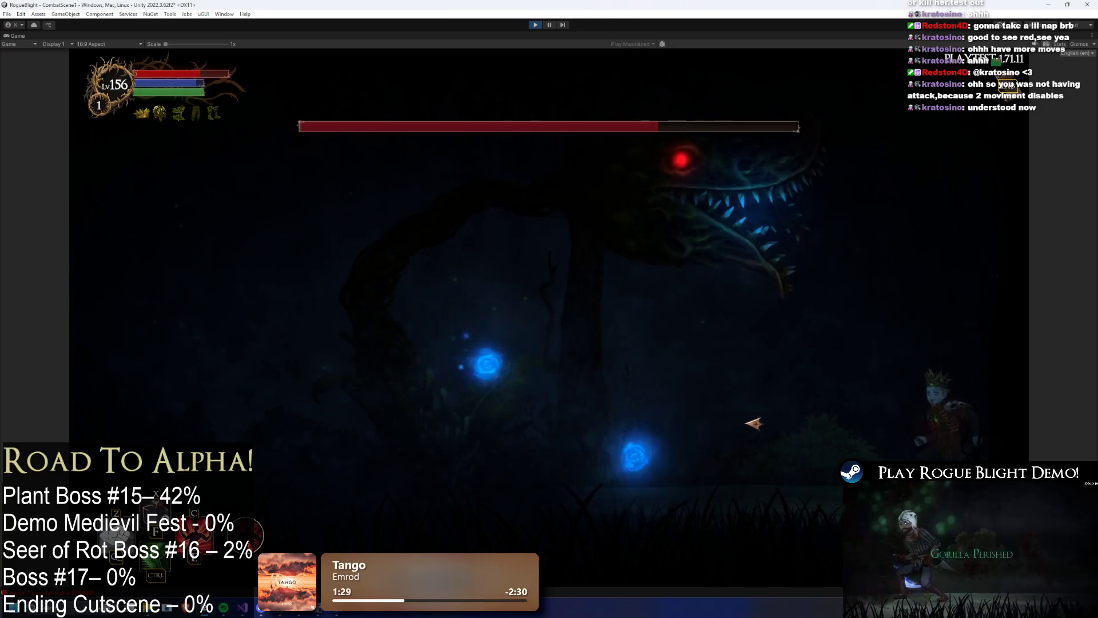
key(Left)
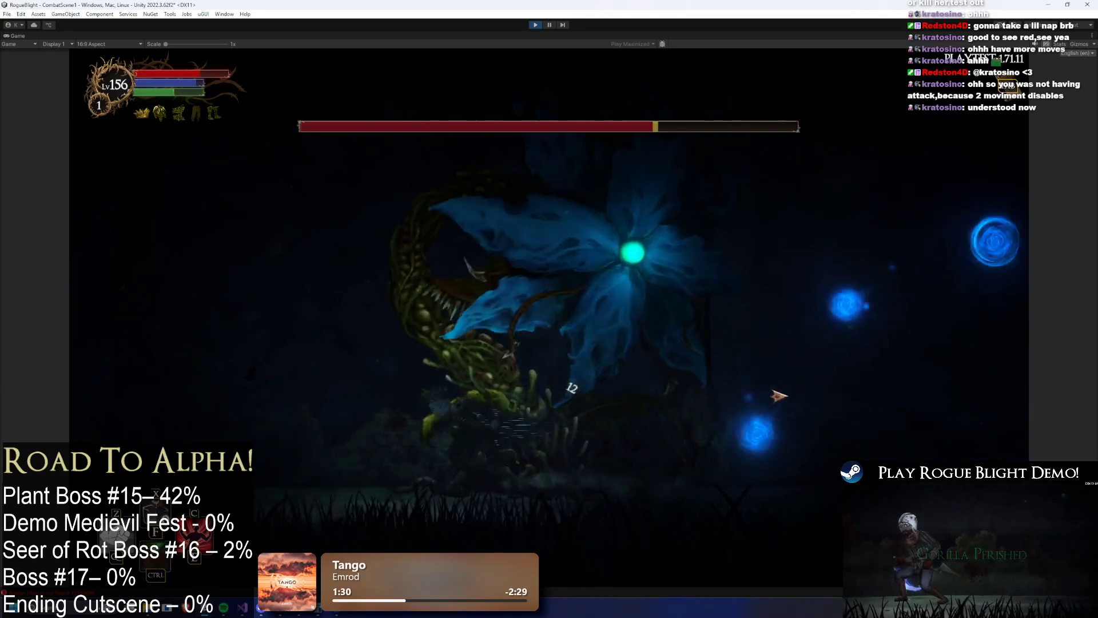
key(x)
key(Left)
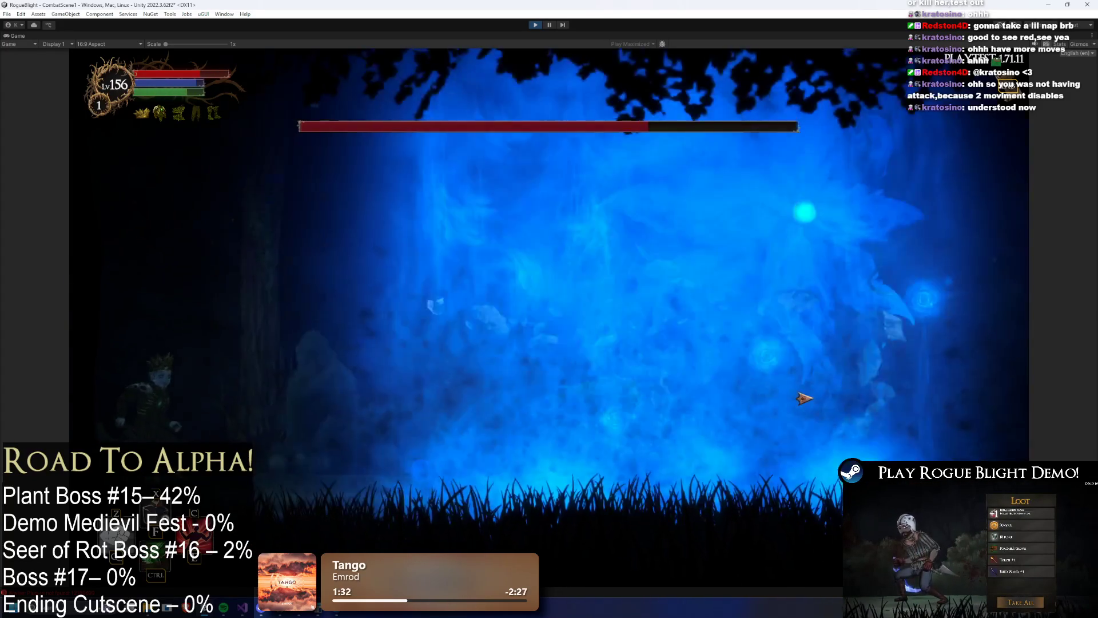
key(Right)
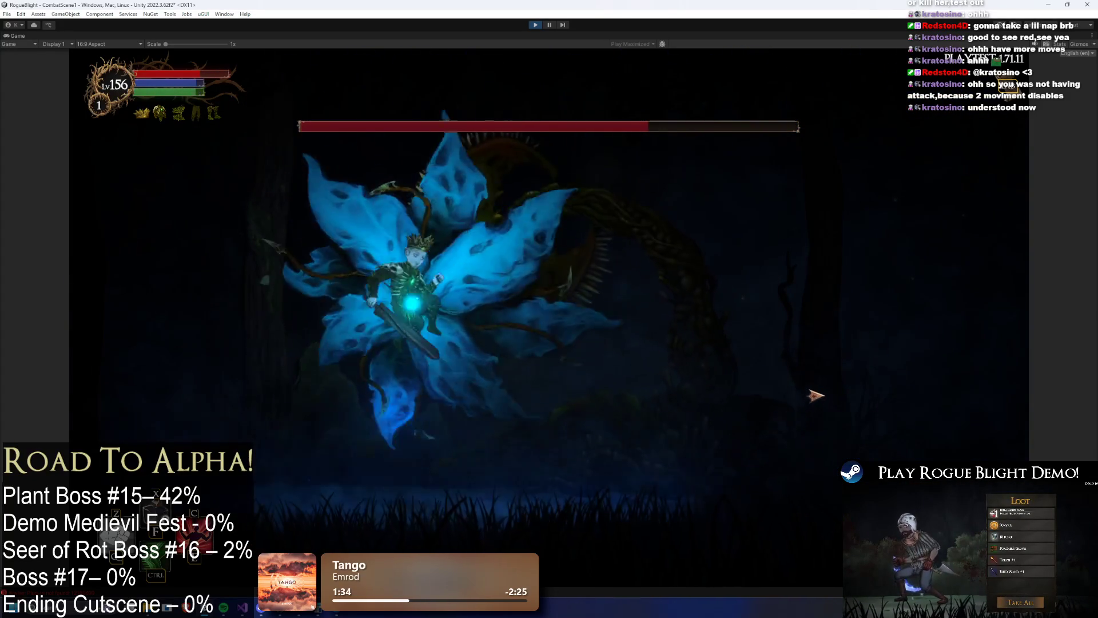
key(Right)
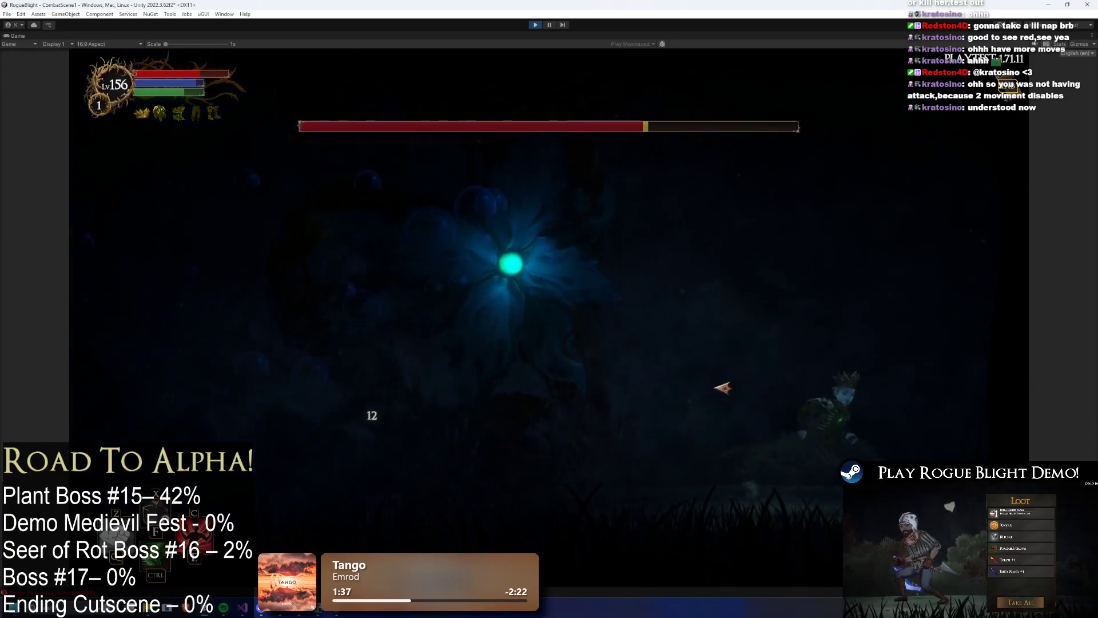
key(Left)
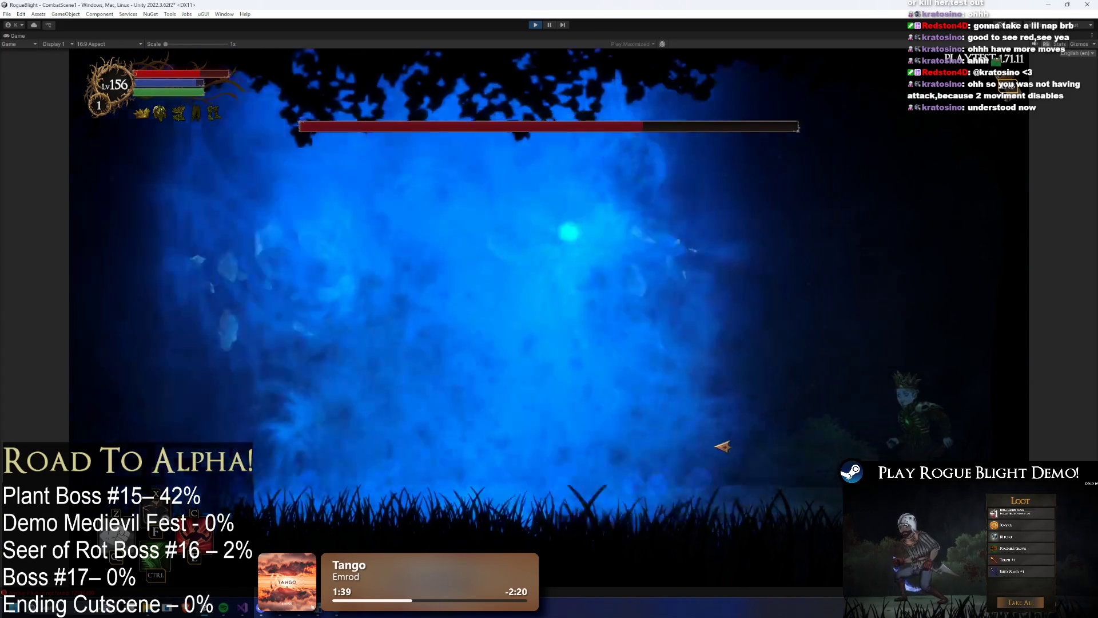
key(Left)
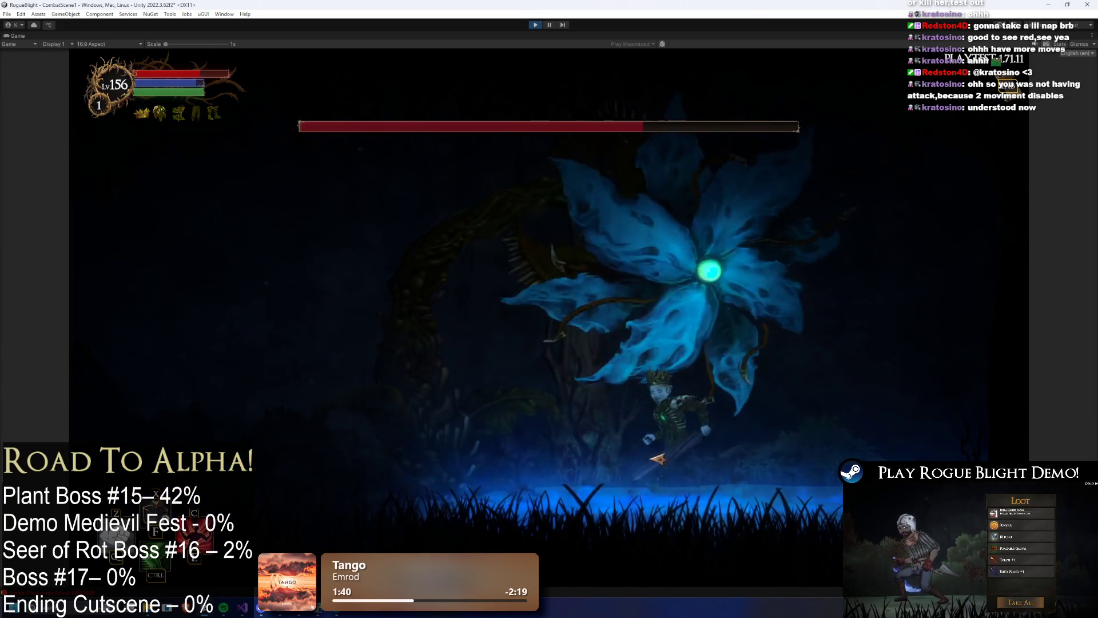
key(x)
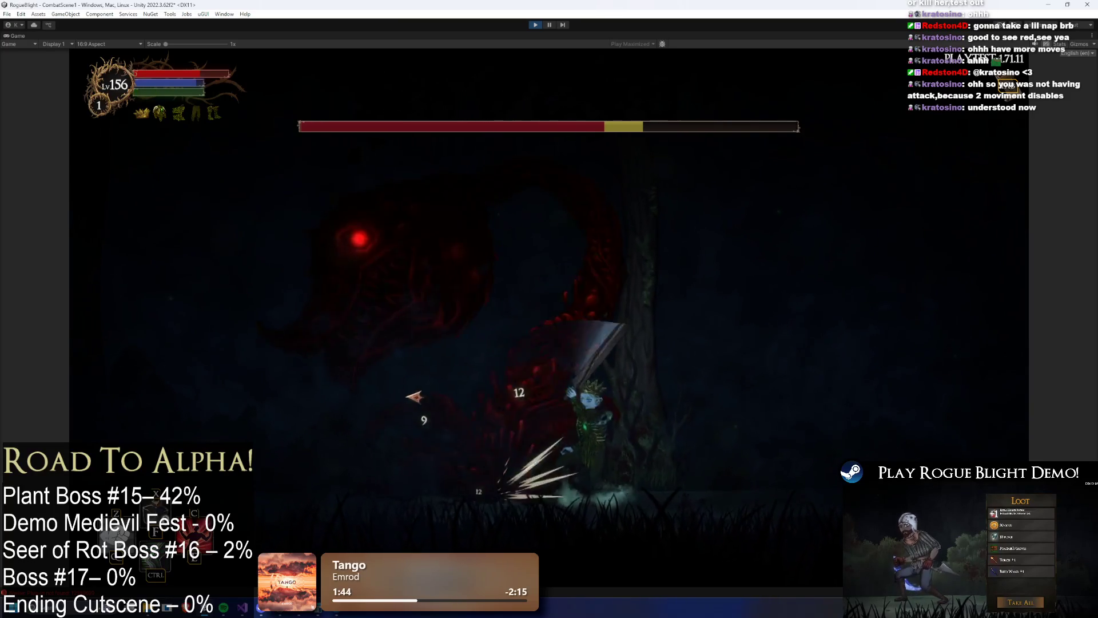
key(Right)
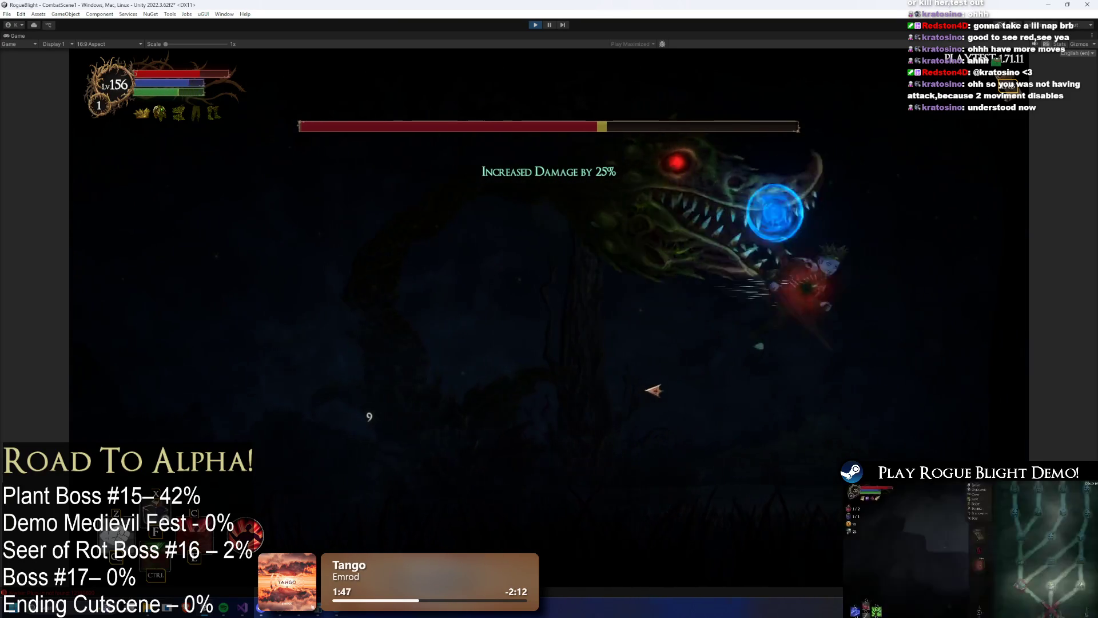
key(Left)
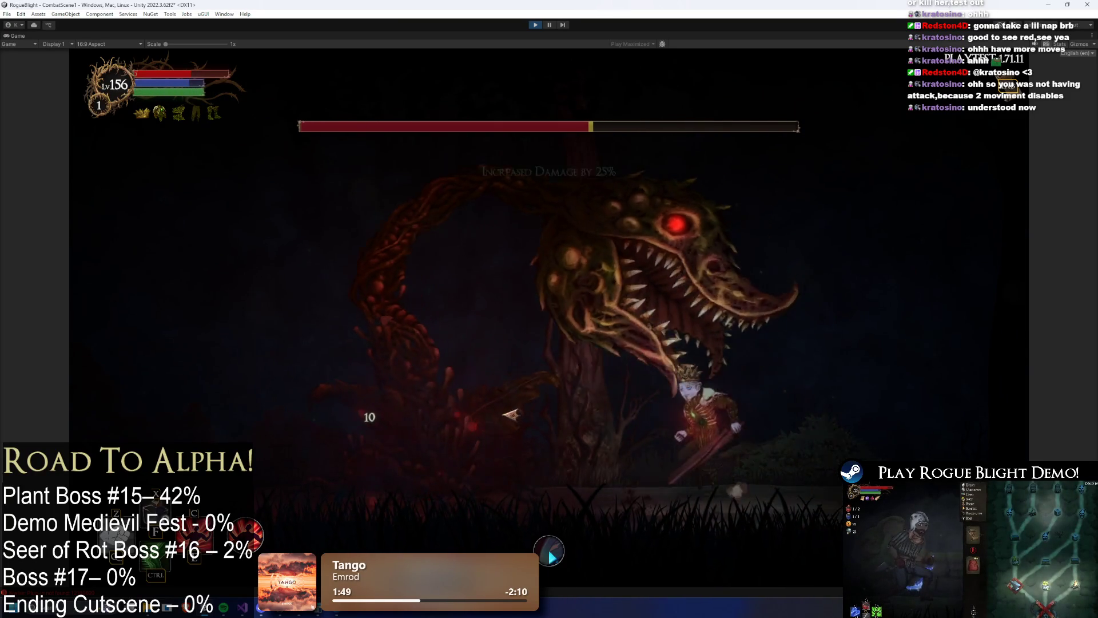
- Continue dodging and attacking the plant boss until the character dies at the Perished screen
key(Left)
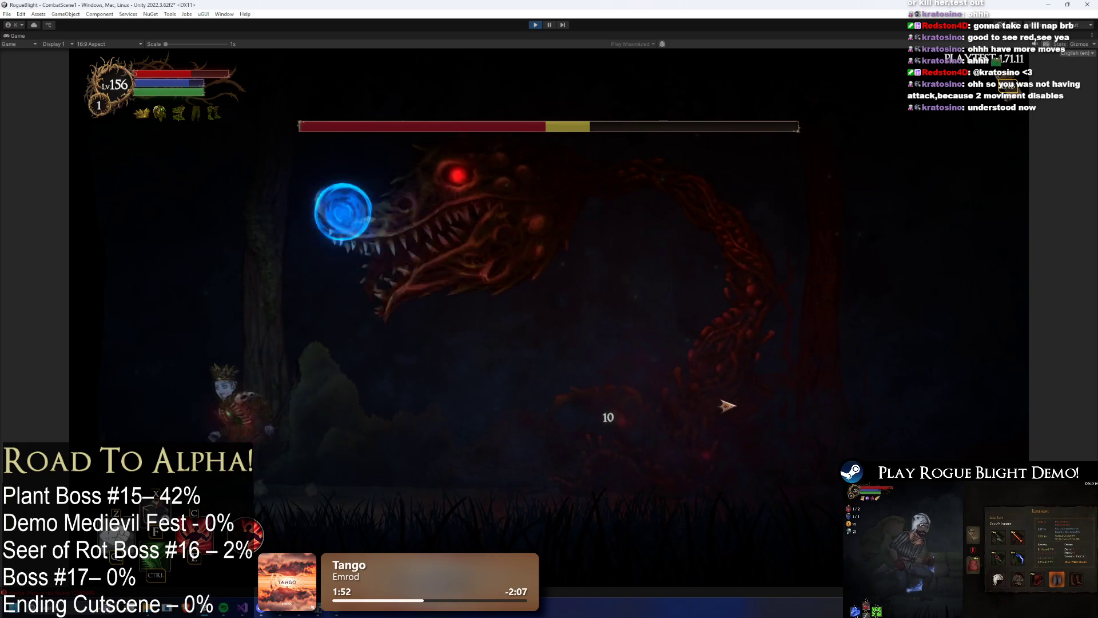
key(Right)
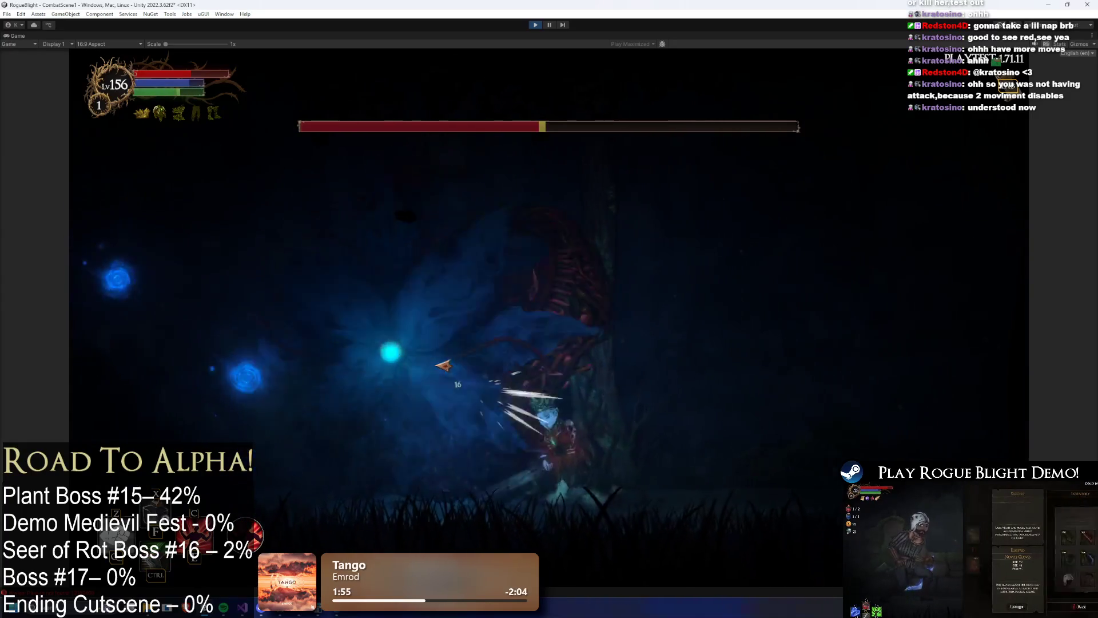
key(Right)
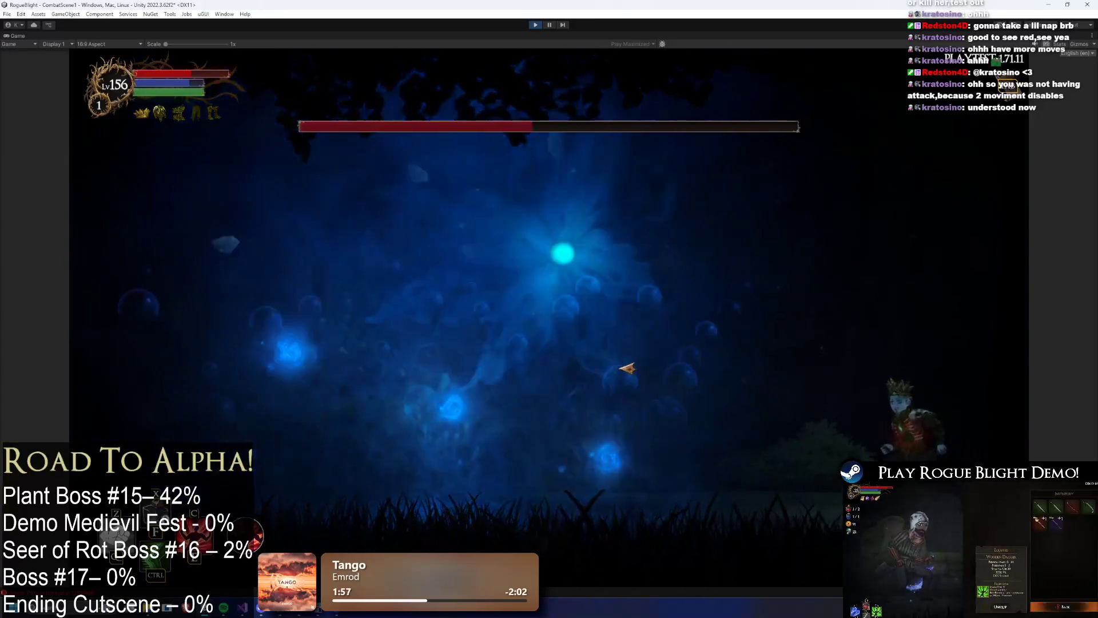
key(Left)
key(Left)
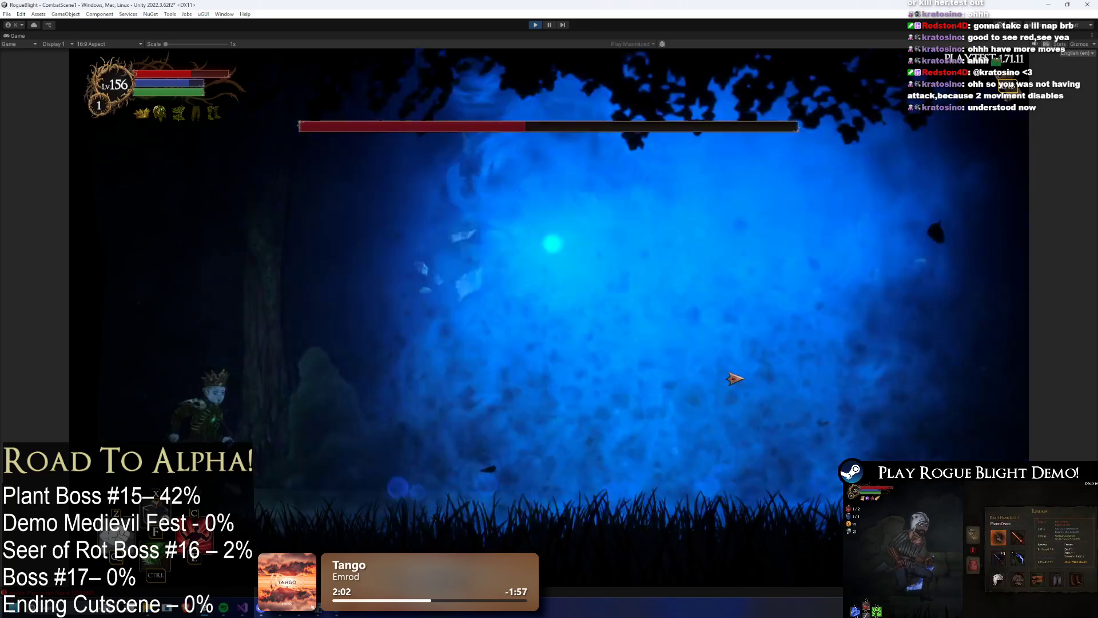
key(Right)
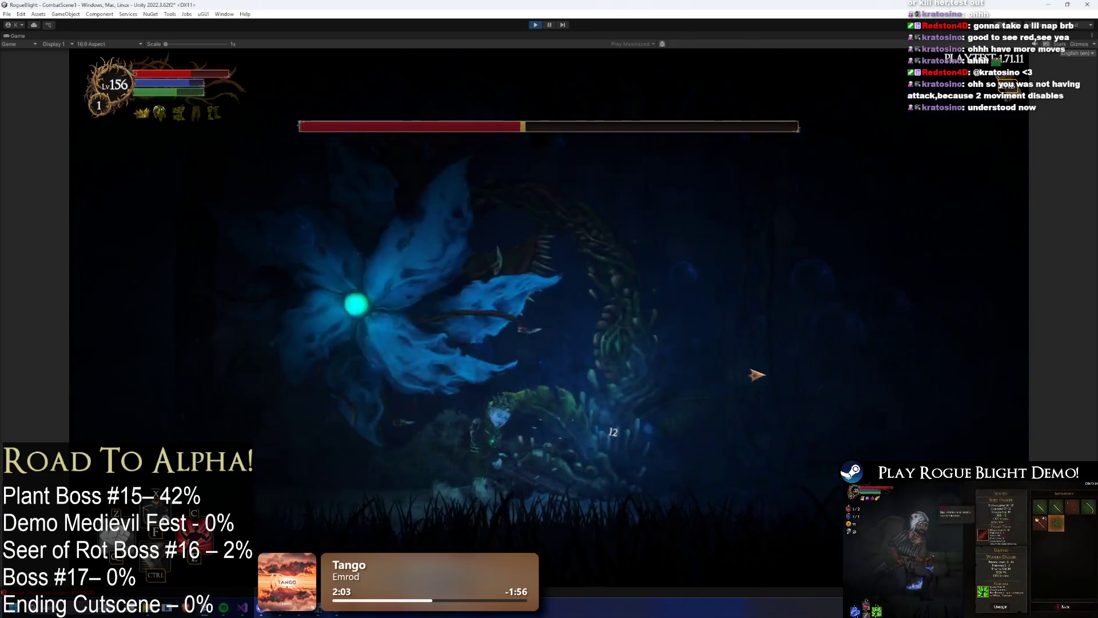
click(758, 375)
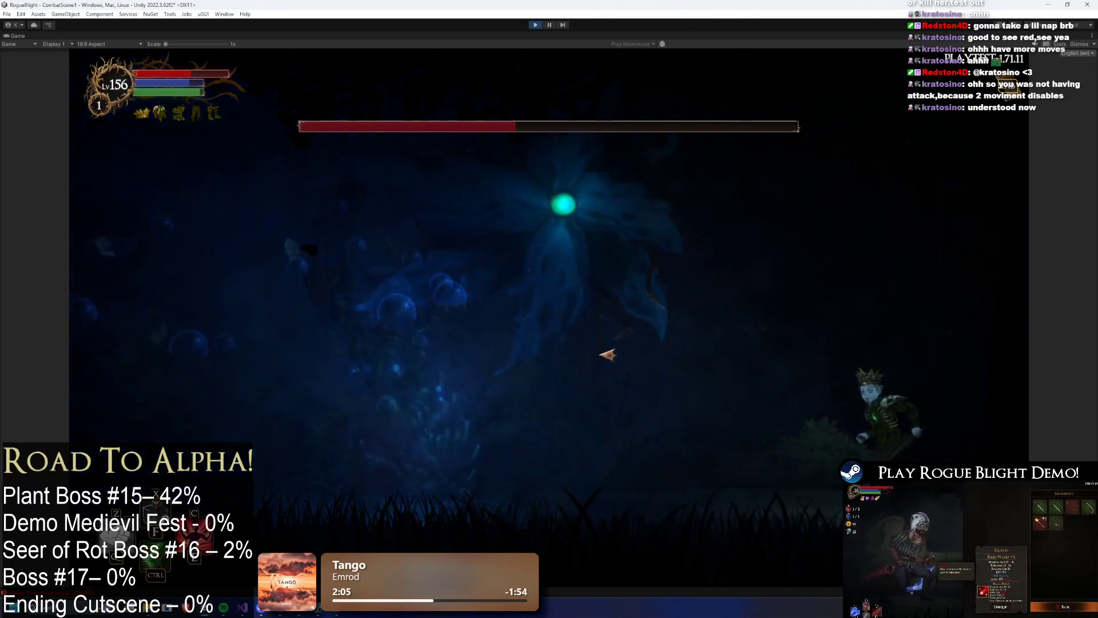
click(498, 395)
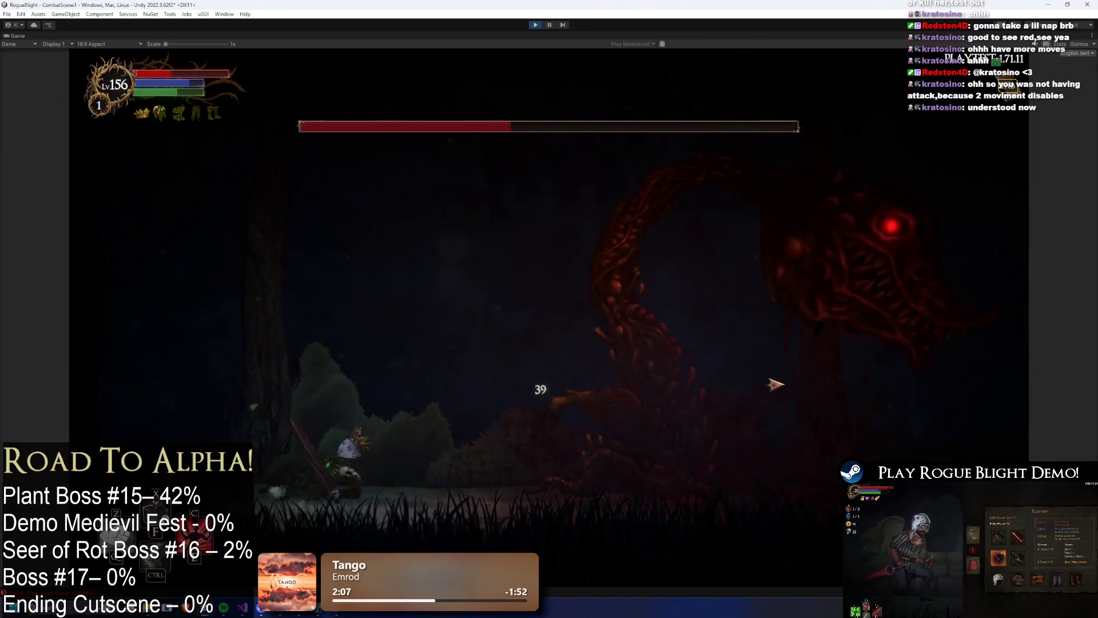
key(Left)
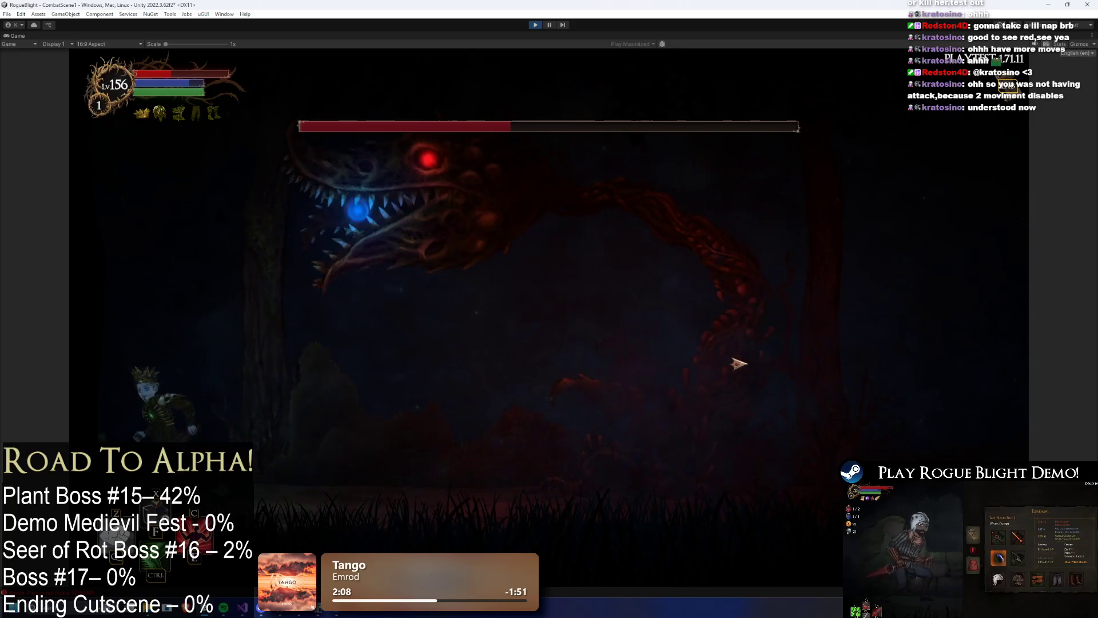
key(Right)
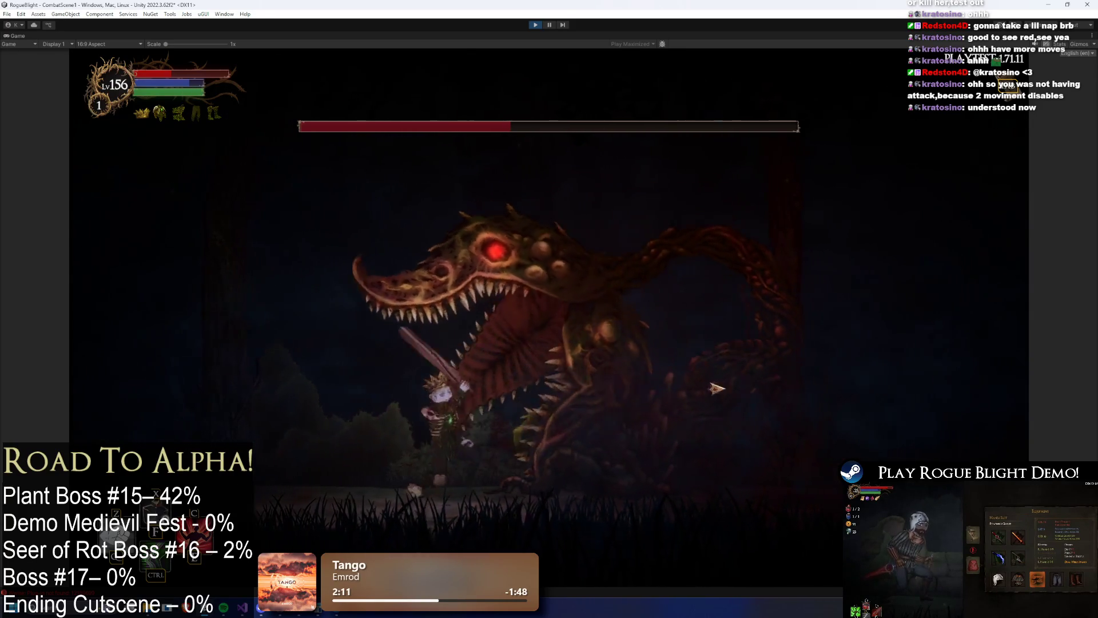
key(Right)
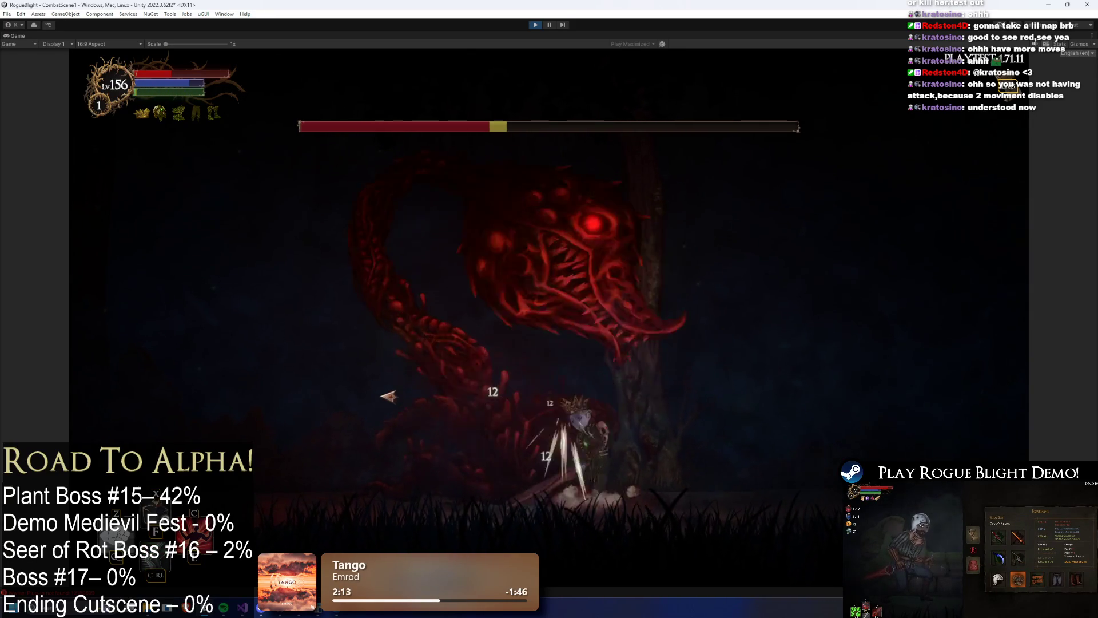
key(Left)
key(Left)
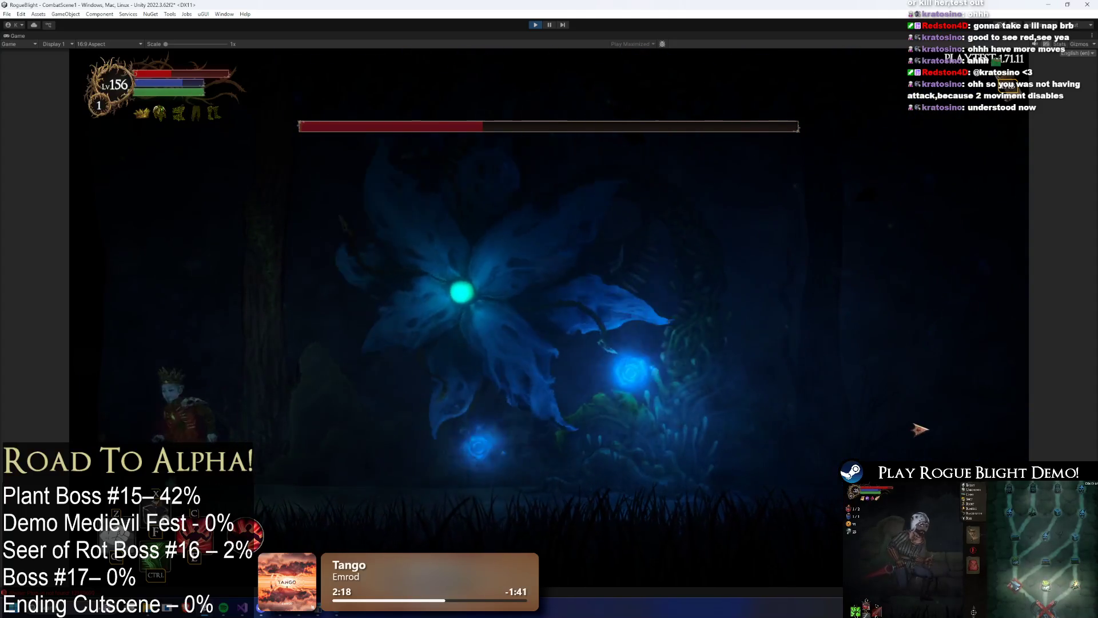
key(space)
key(Right)
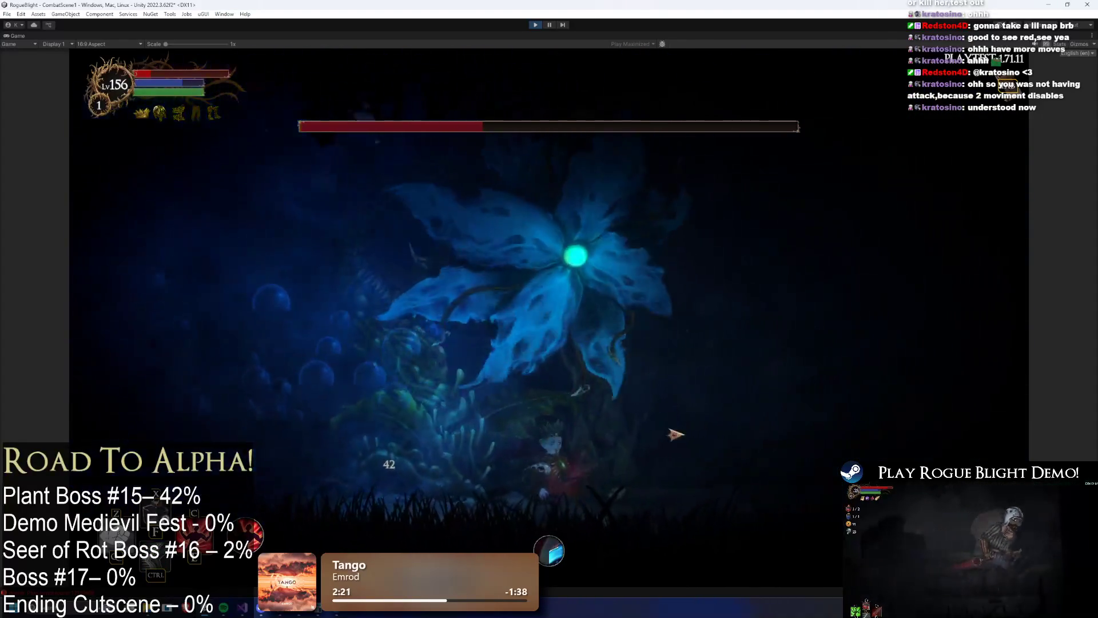
key(Left)
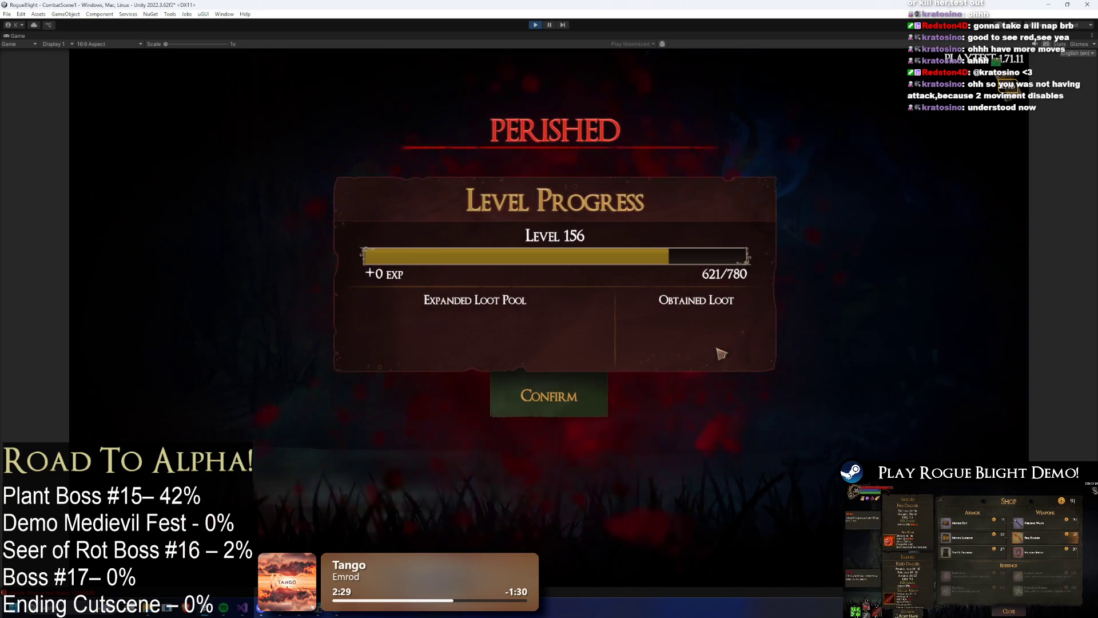
- Confirm the Perished Level 156 results (621/780 EXP) to return to camp
click(548, 396)
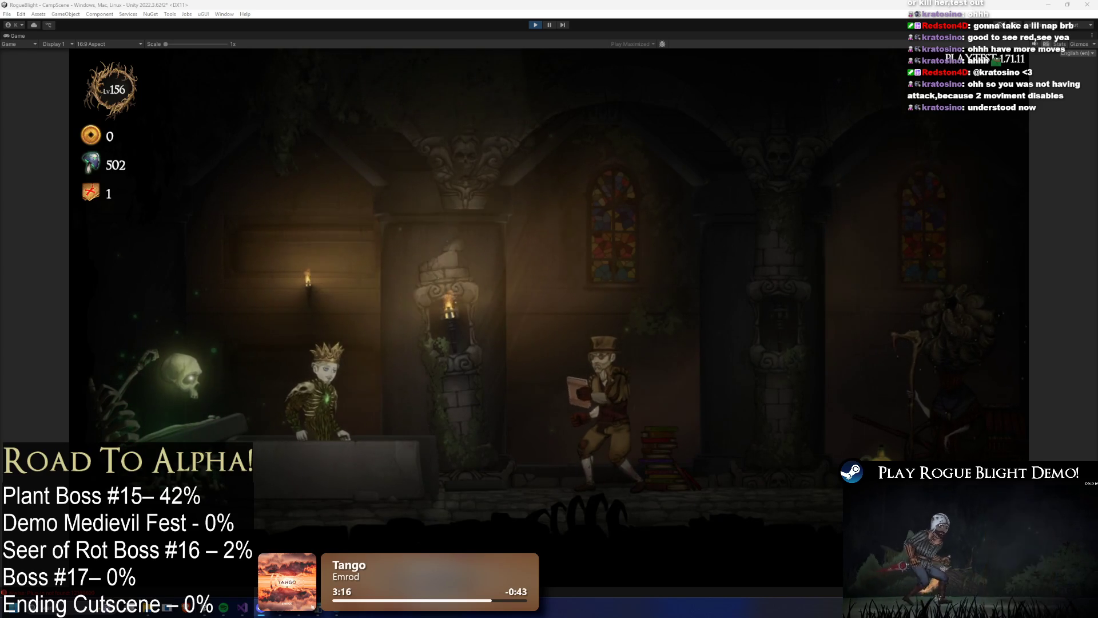
- Walk right to the Cartographer and start a Story Mode run into Waywood Forest
key(d)
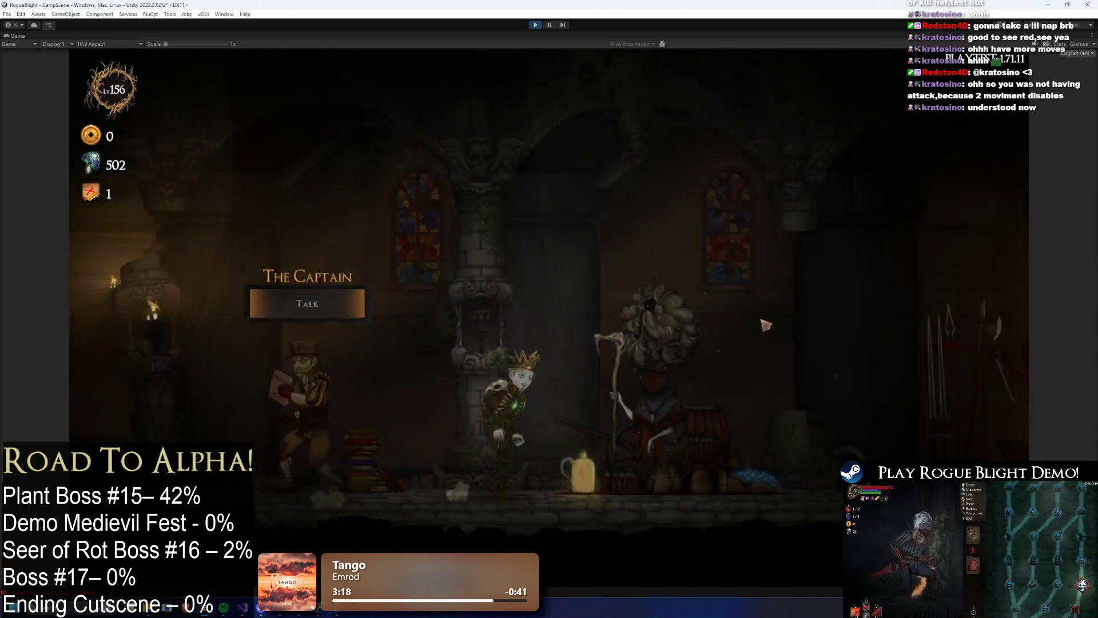
key(d)
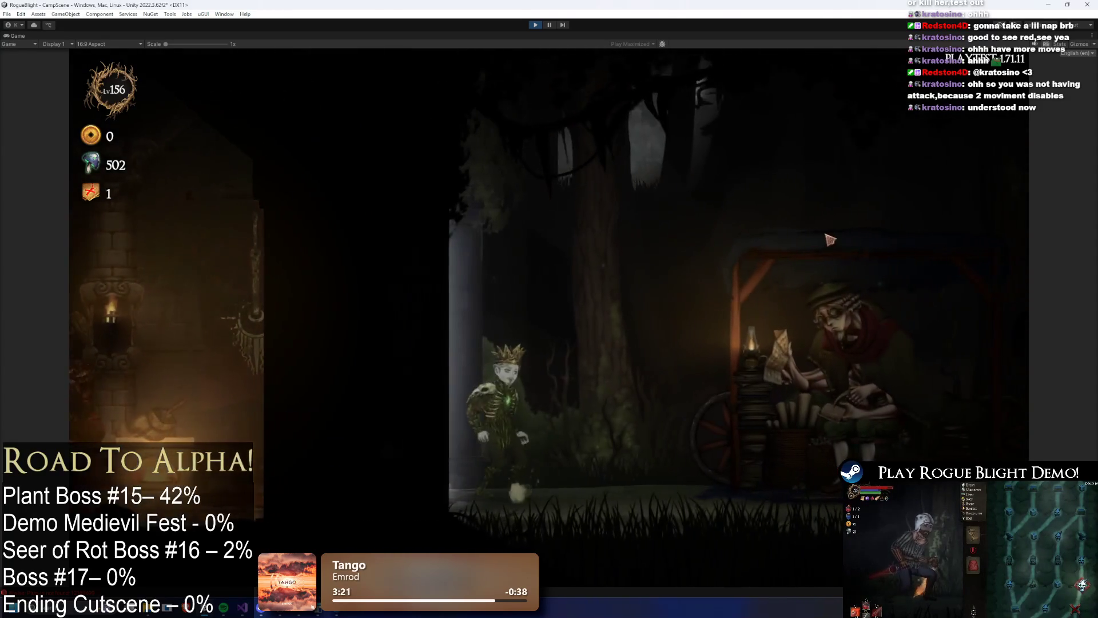
key(d)
key(e)
key(Return)
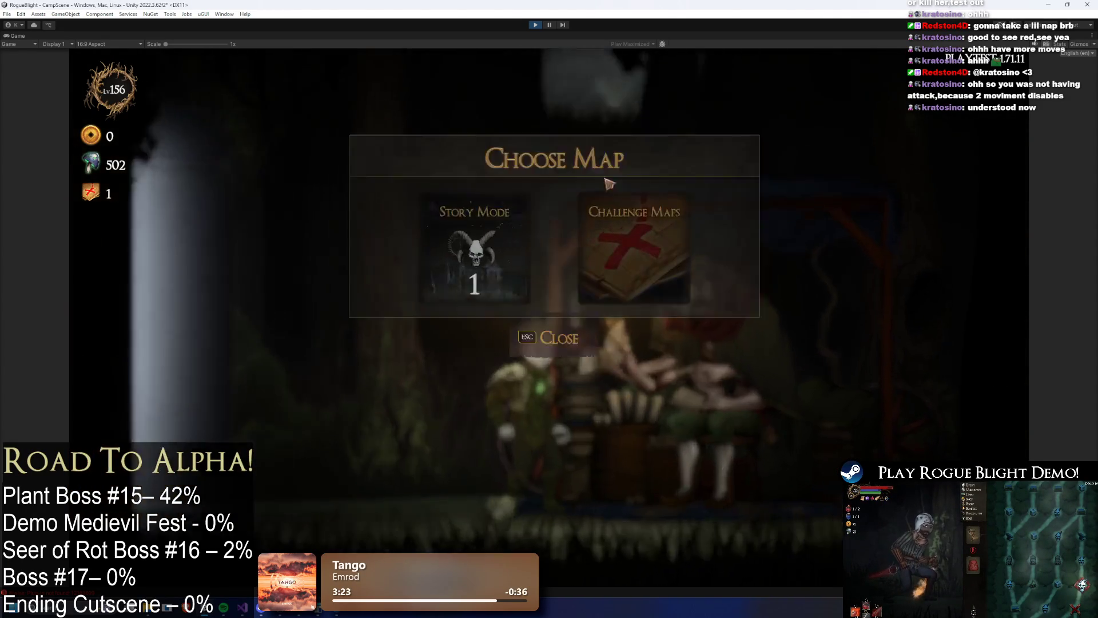
click(486, 252)
click(657, 292)
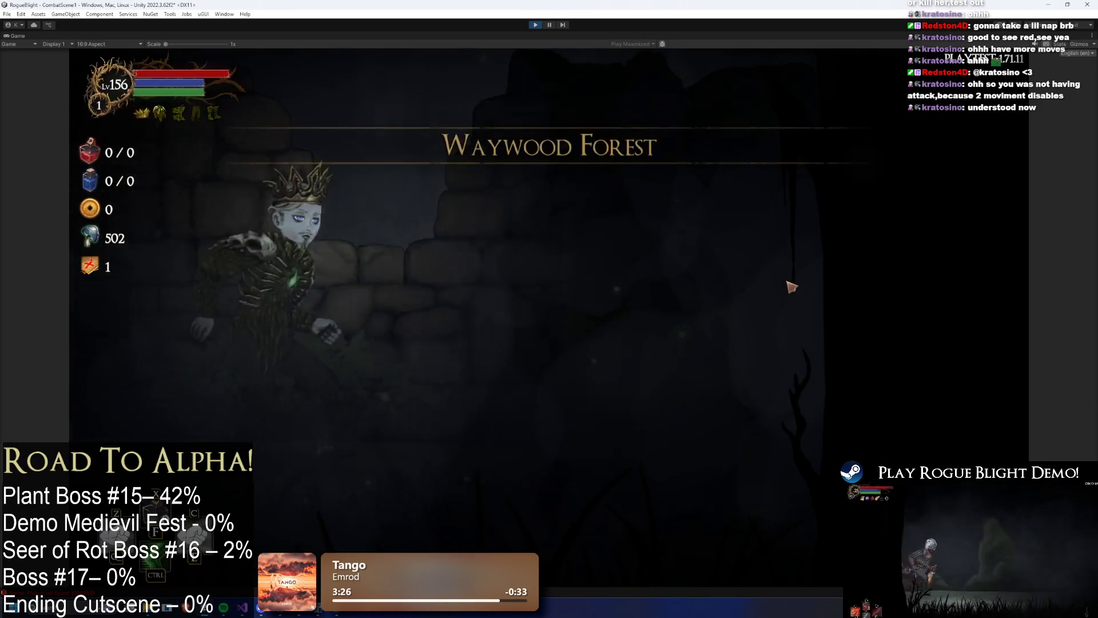
- Glance at the equipment, then repeatedly strike the Undead Flower boss while moving beneath it
key(Tab)
key(Tab)
key(Tab)
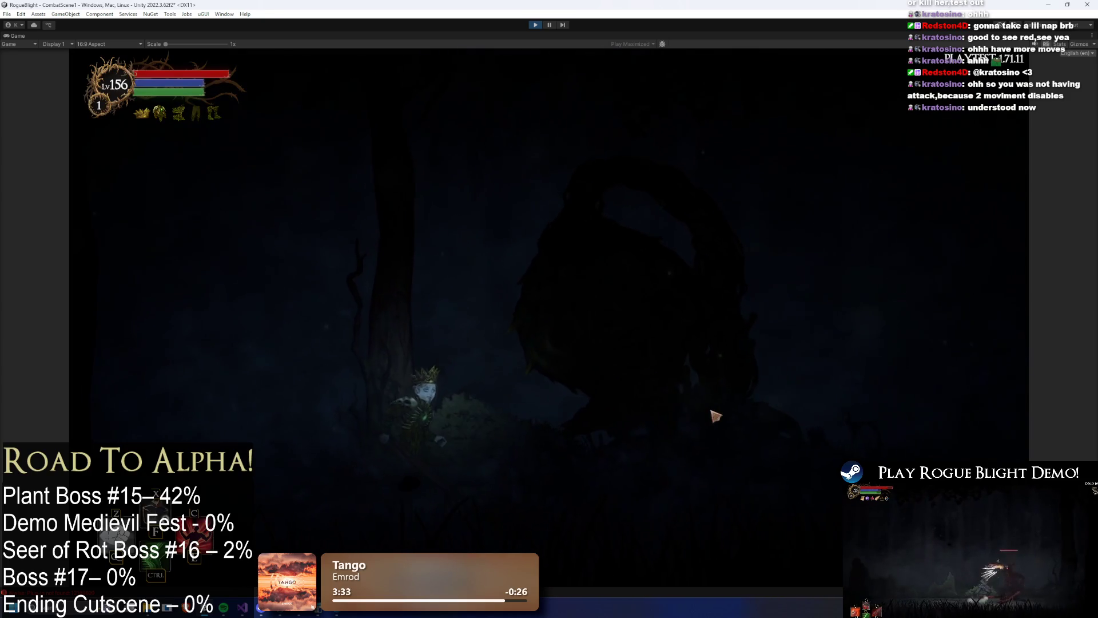
click(738, 412)
key(a)
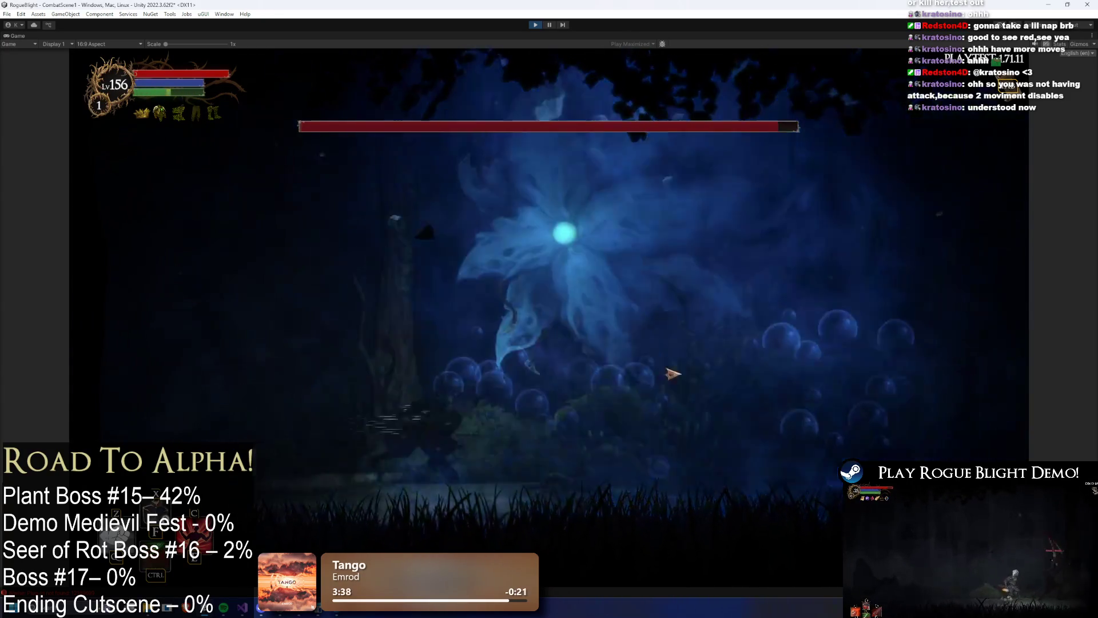
click(673, 374)
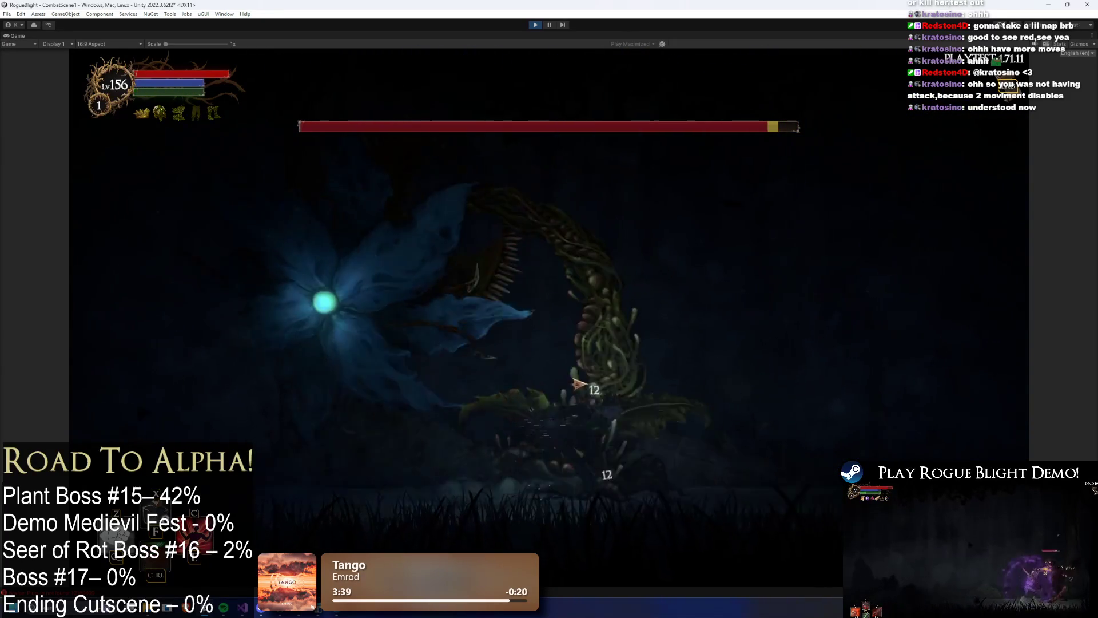
key(a)
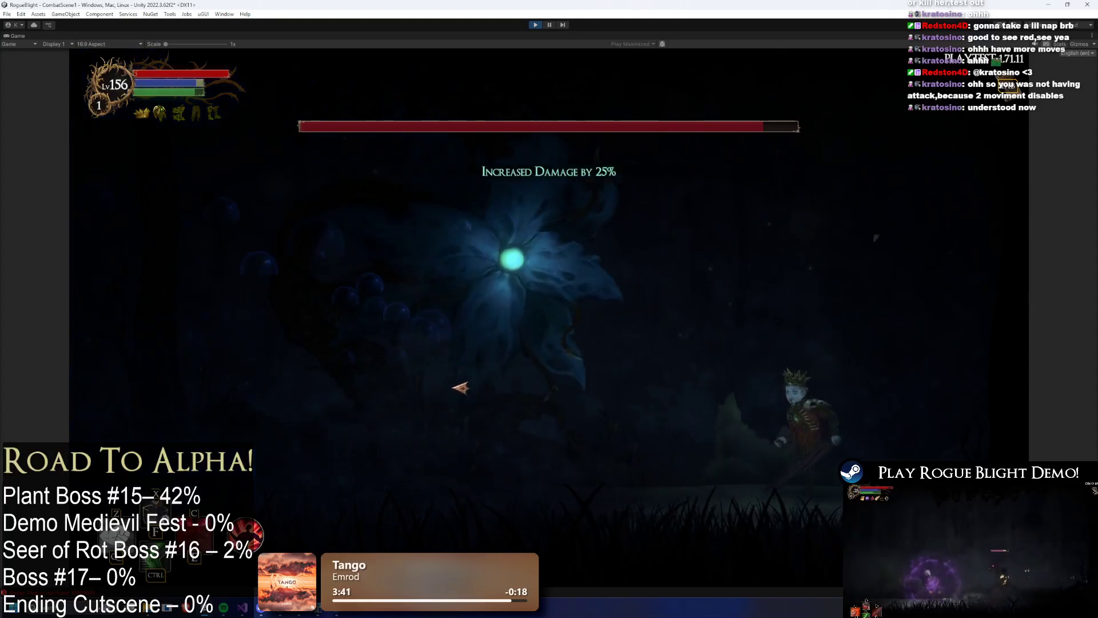
click(452, 386)
key(a)
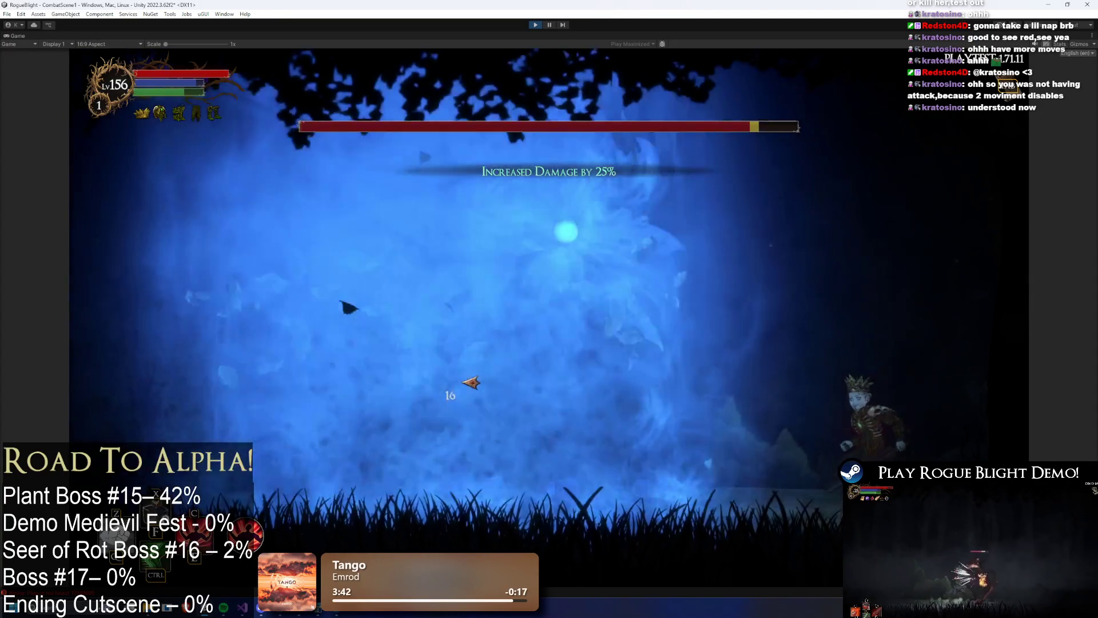
click(409, 385)
key(a)
click(649, 387)
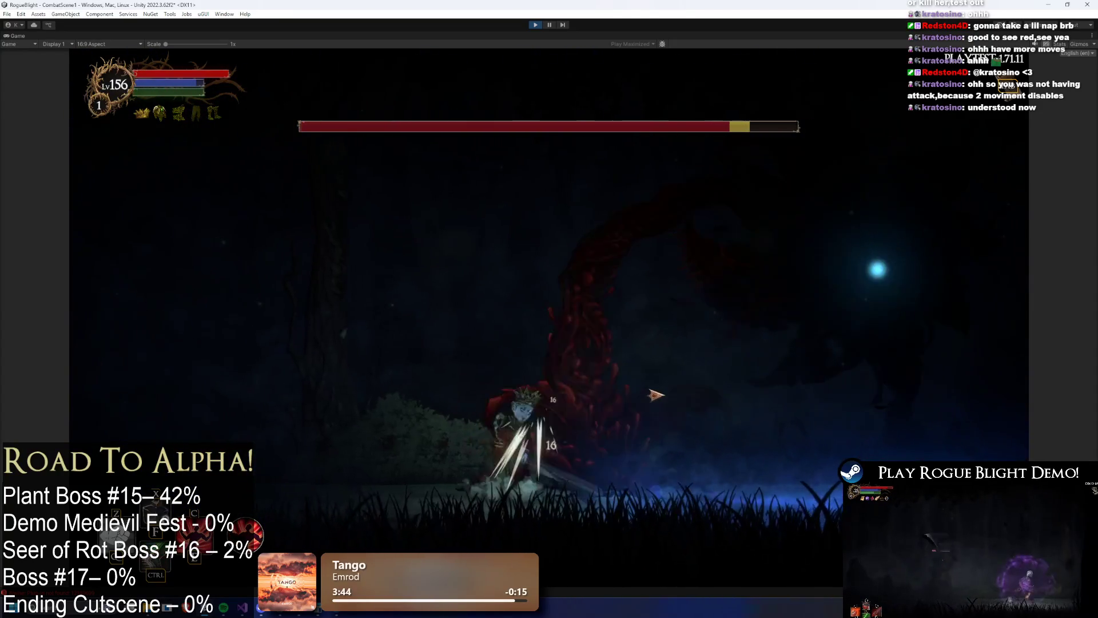
click(709, 394)
click(409, 389)
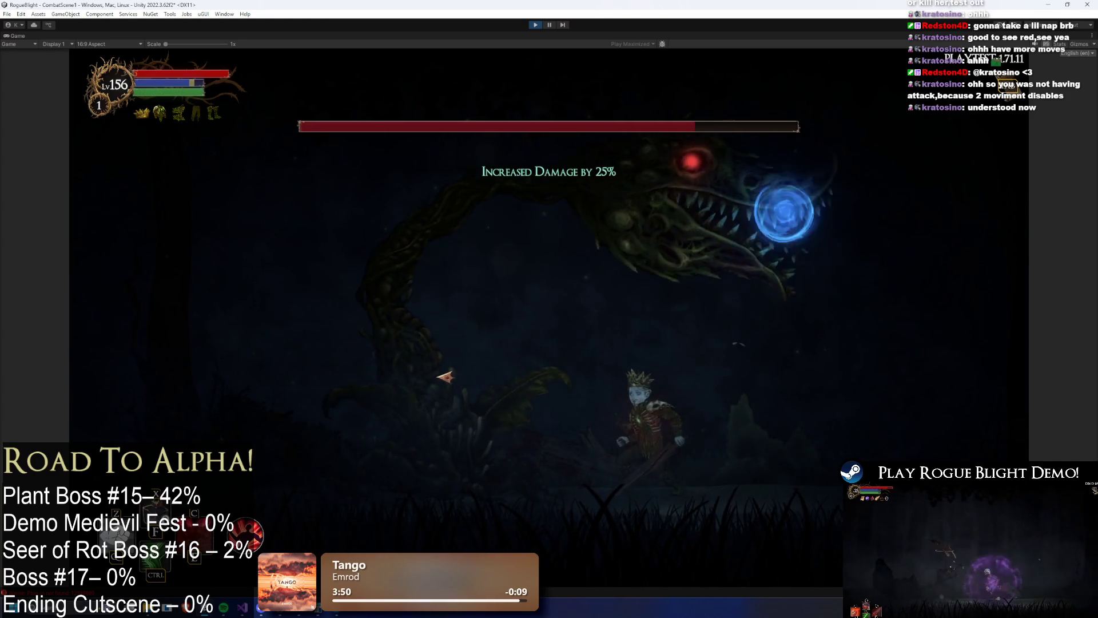
click(702, 386)
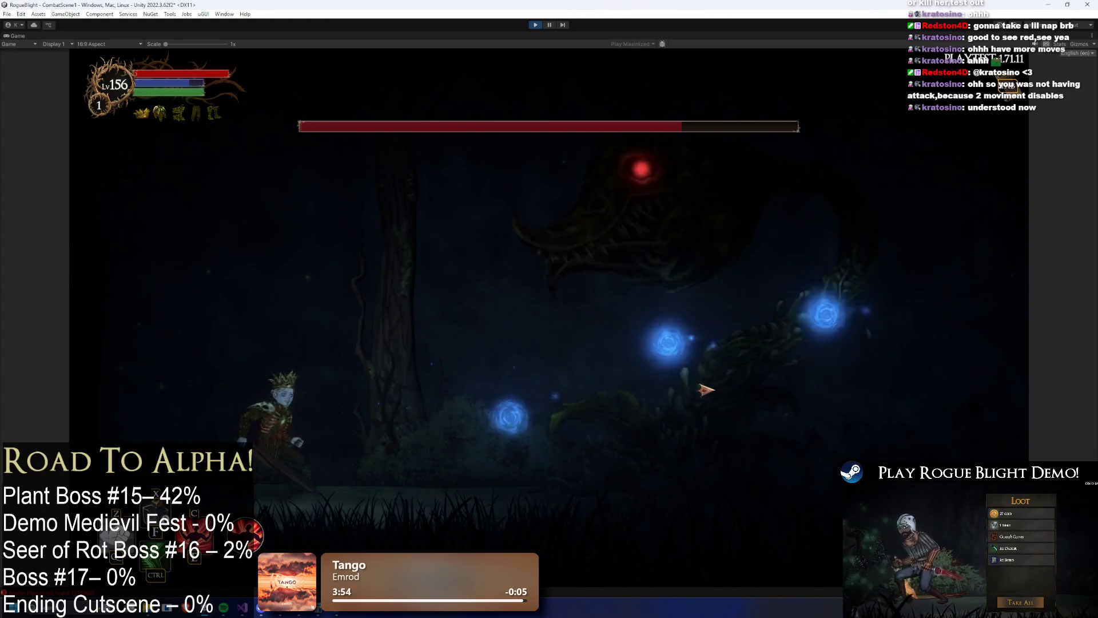
- Keep running and jumping around the boss, then pause the game with Esc
key(d)
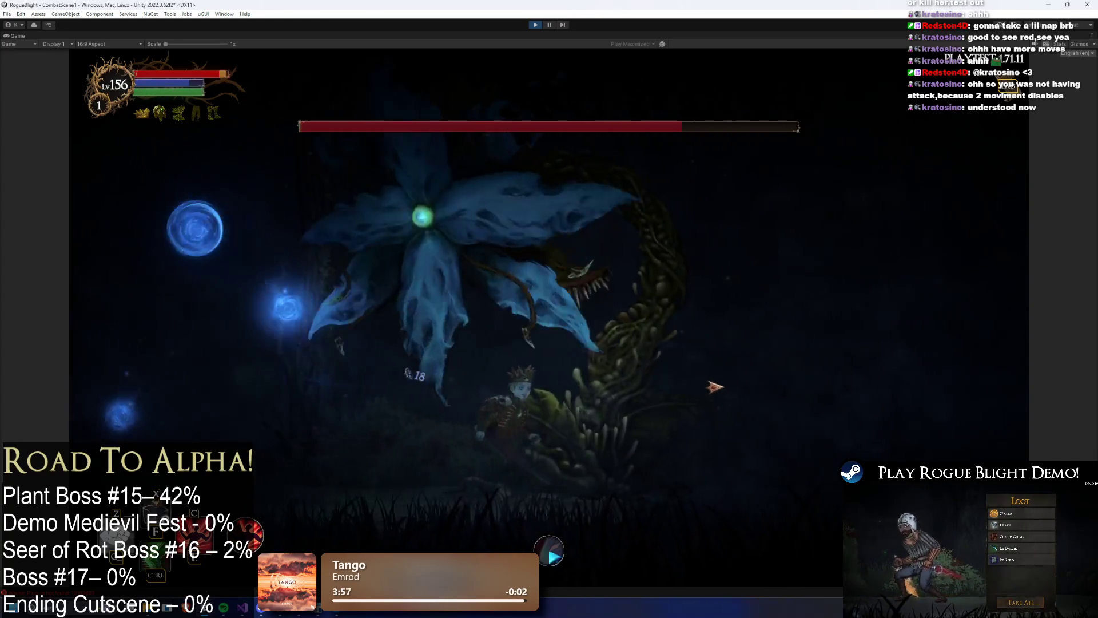
key(Escape)
key(Escape)
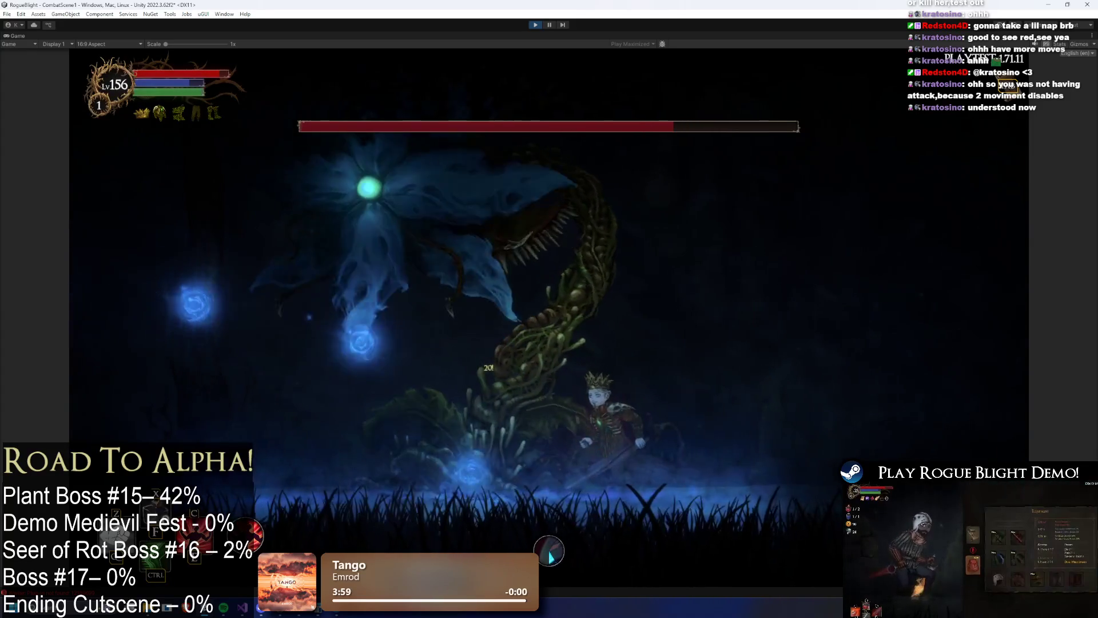
key(d)
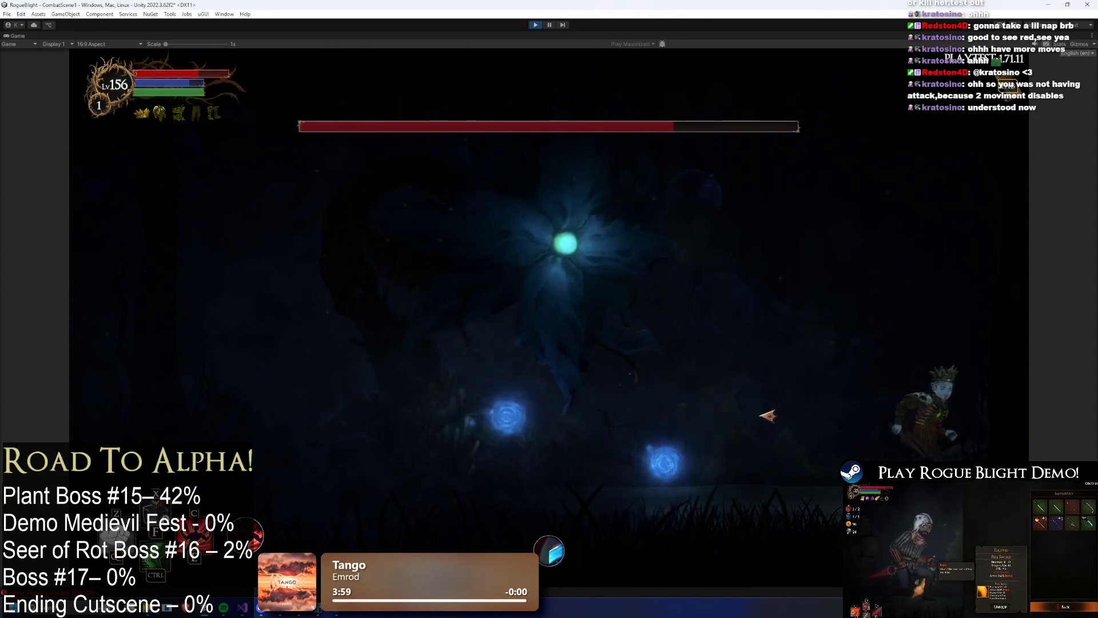
key(space)
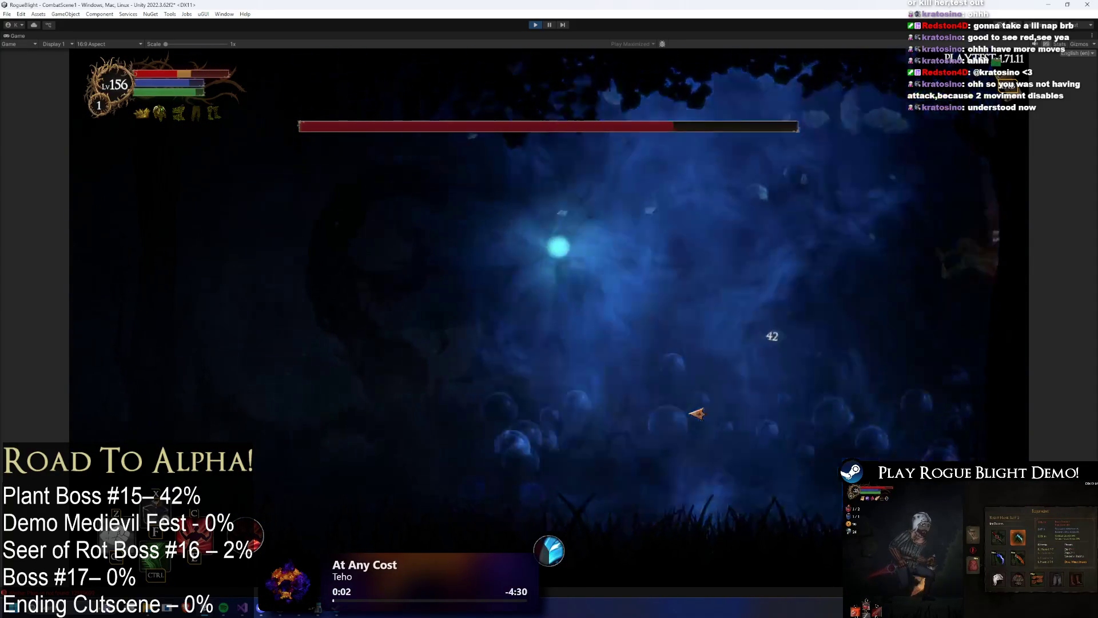
key(a)
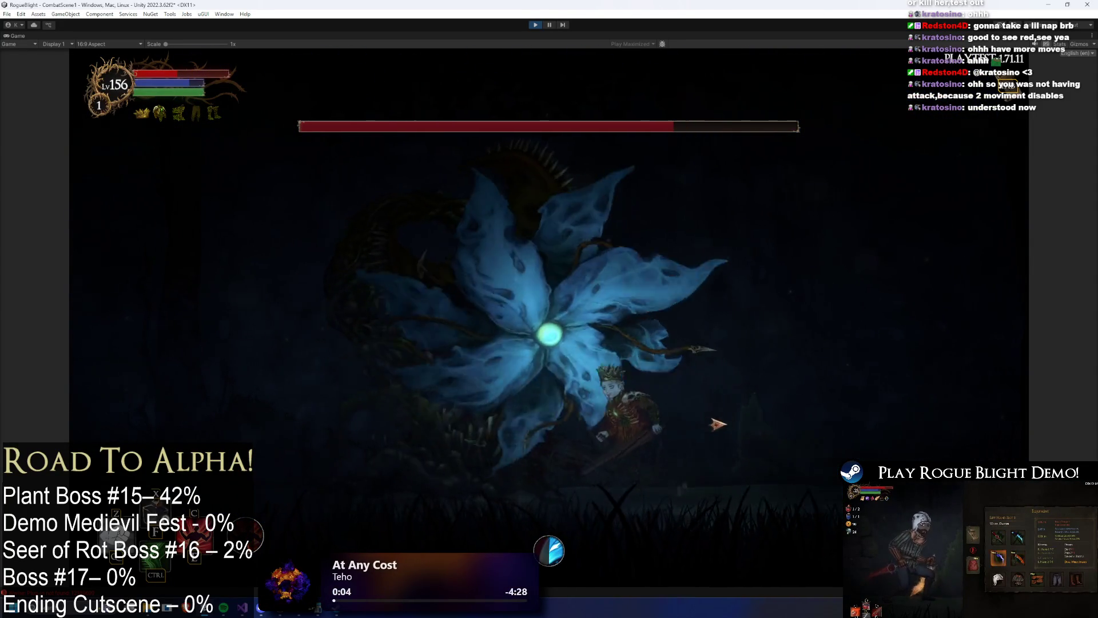
key(Escape)
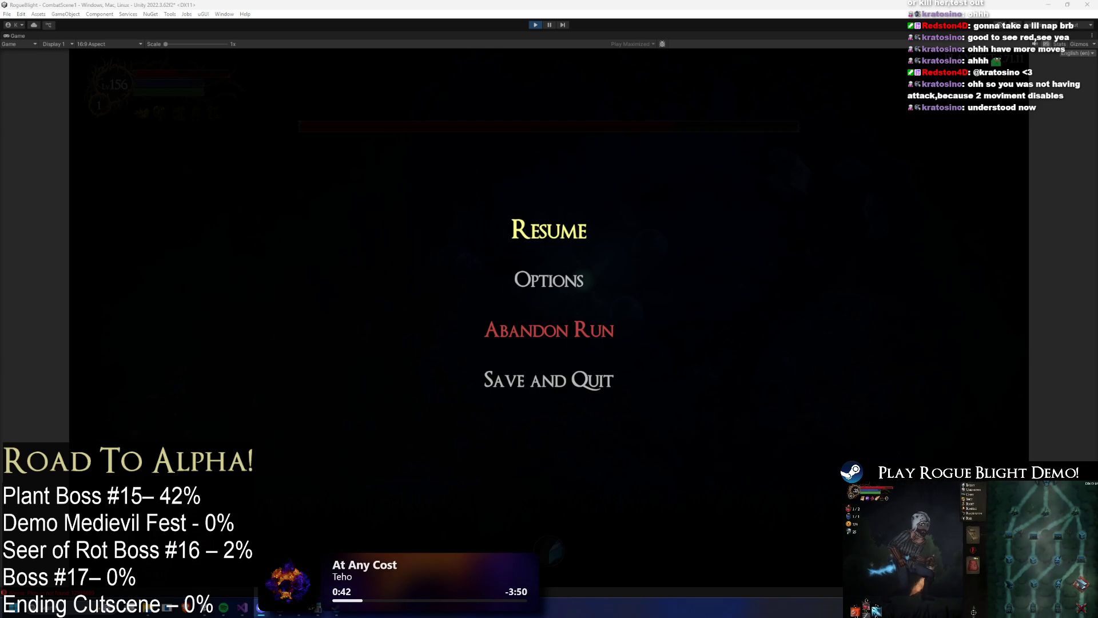
- Resume the fight, land a couple more hits on the boss, then exit play mode with Ctrl+P
click(513, 218)
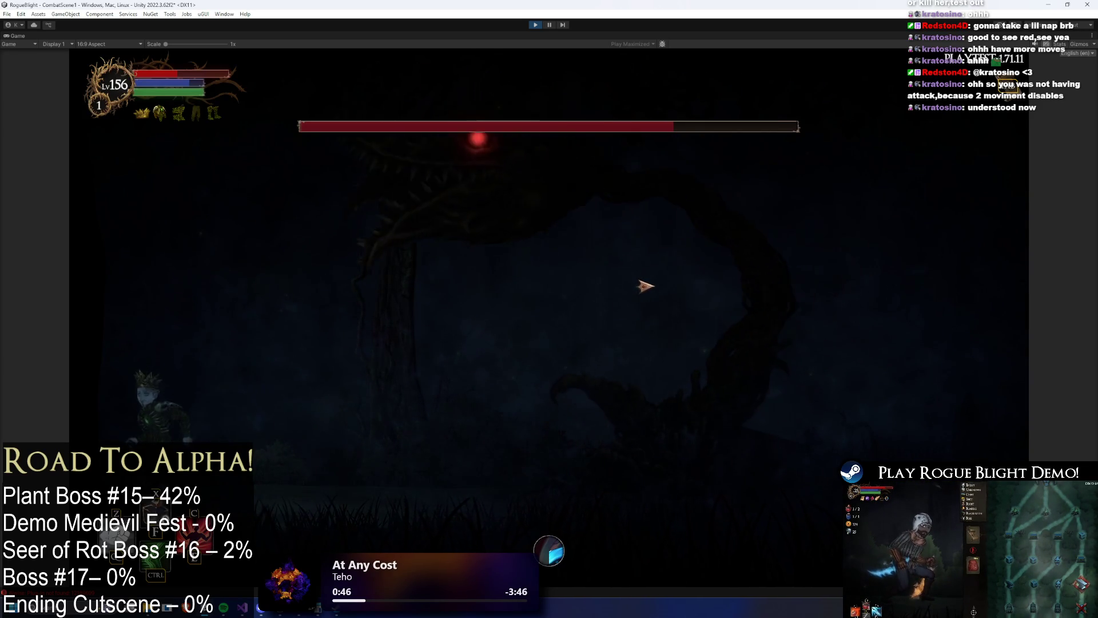
key(space)
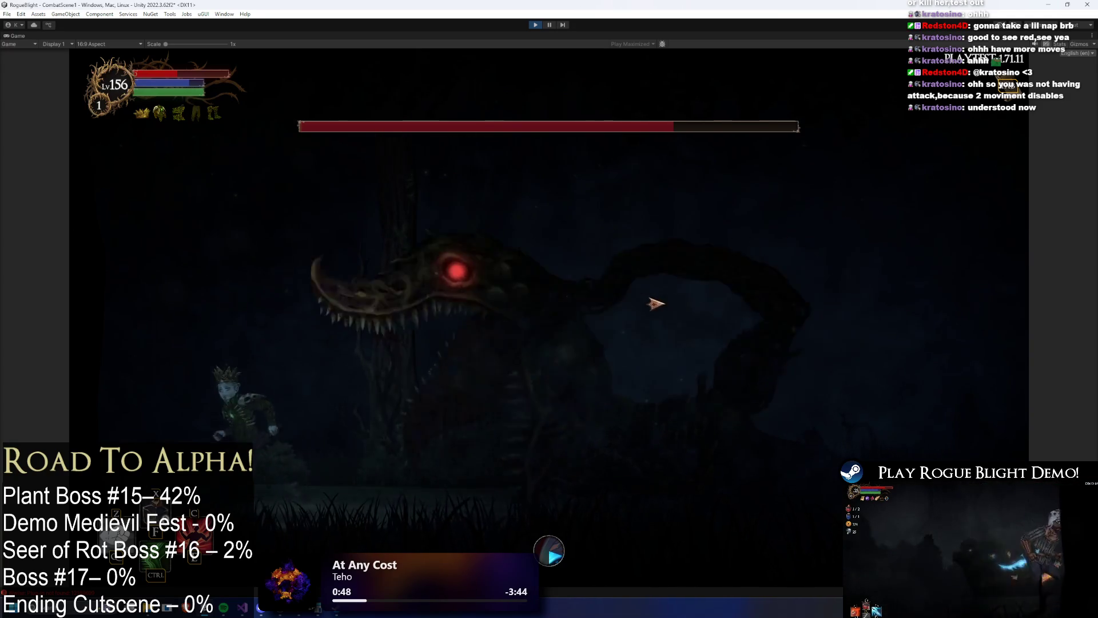
key(d)
click(736, 393)
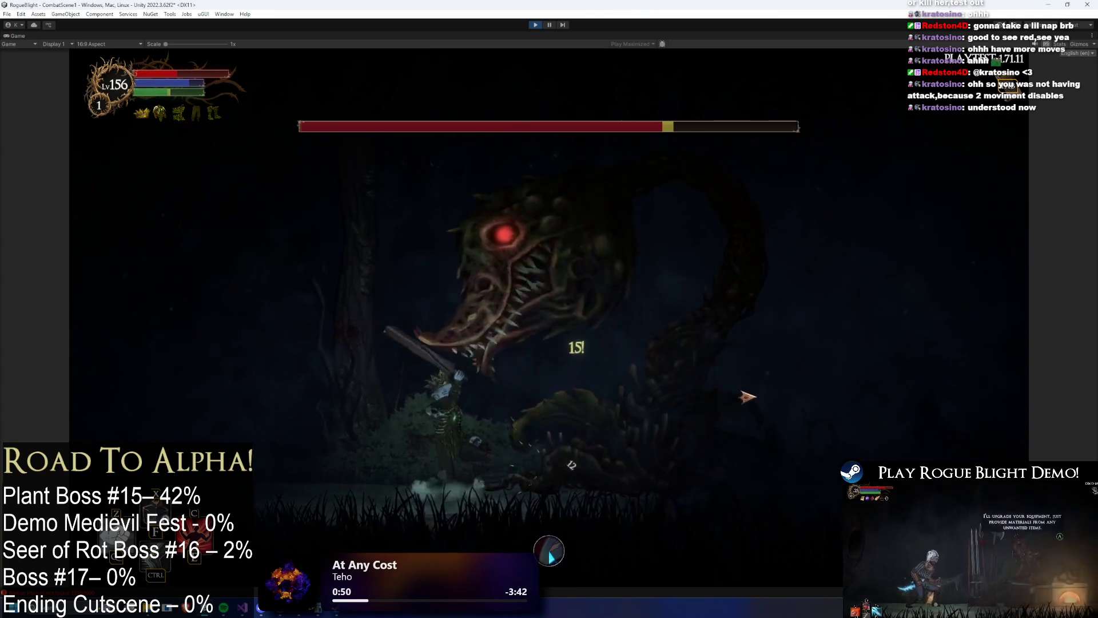
key(d)
click(464, 386)
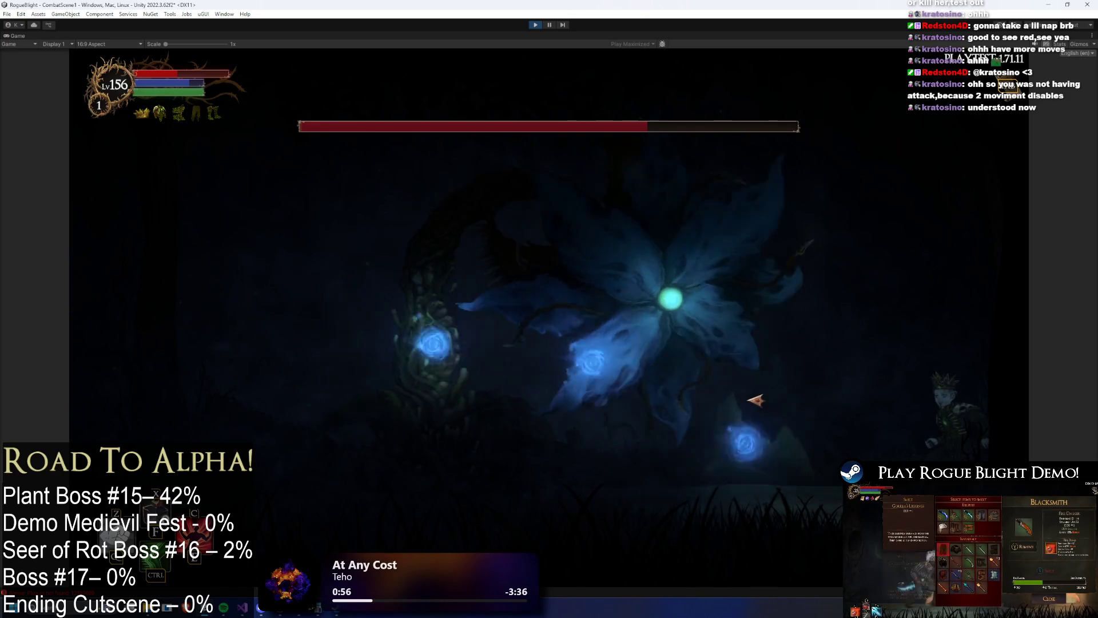
key(a)
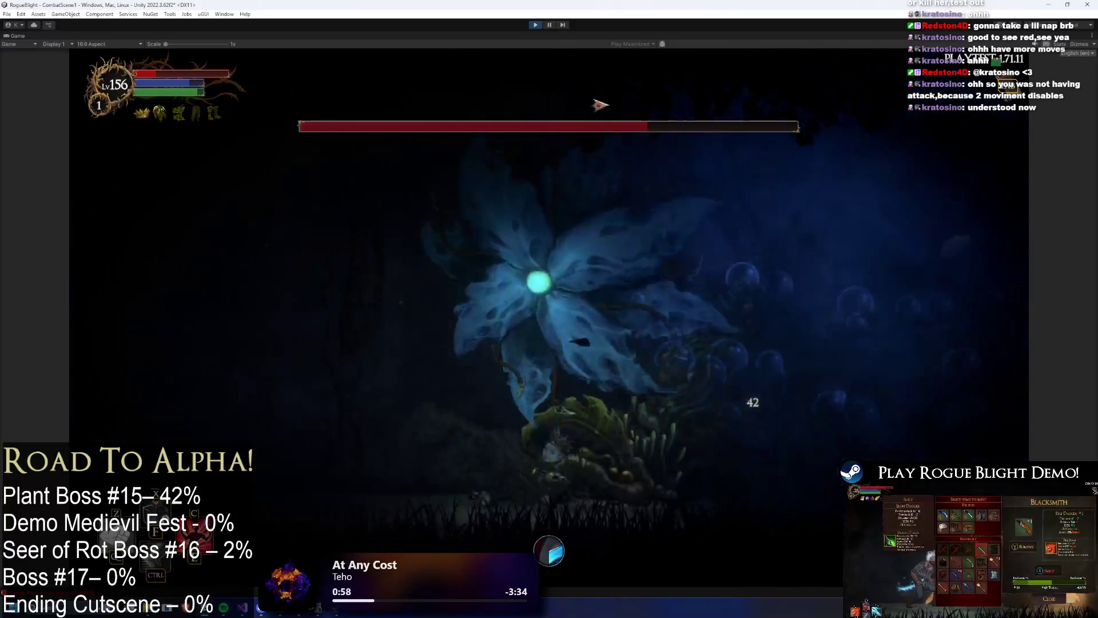
key(ctrl+p)
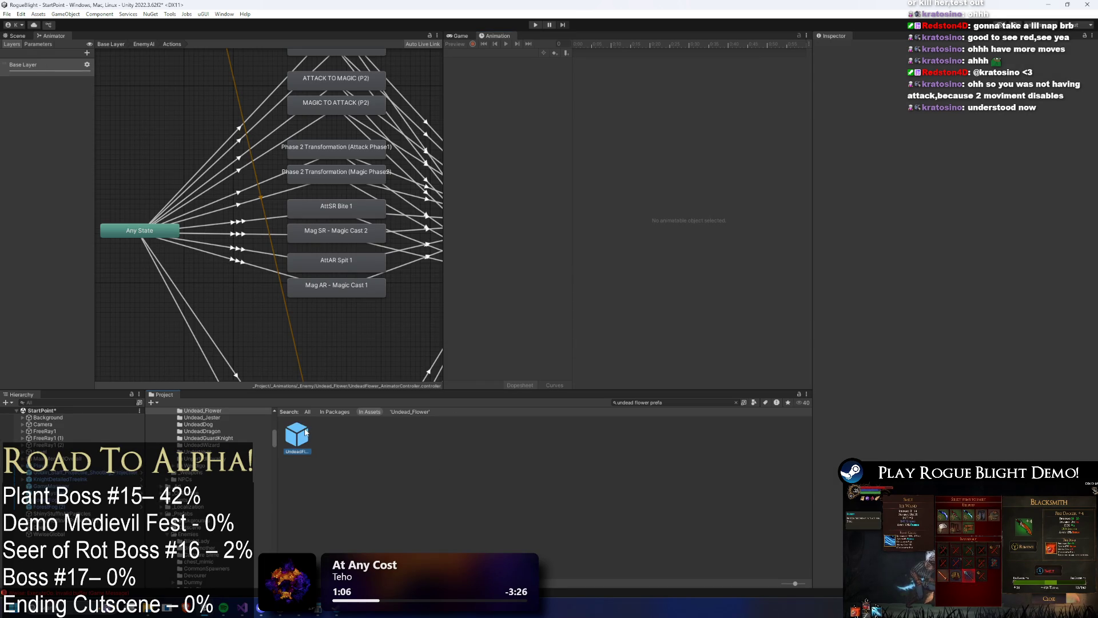
- Open UndeadFlowerBoss prefab in the Scene view and collapse its AR action pattern foldout
double_click(303, 434)
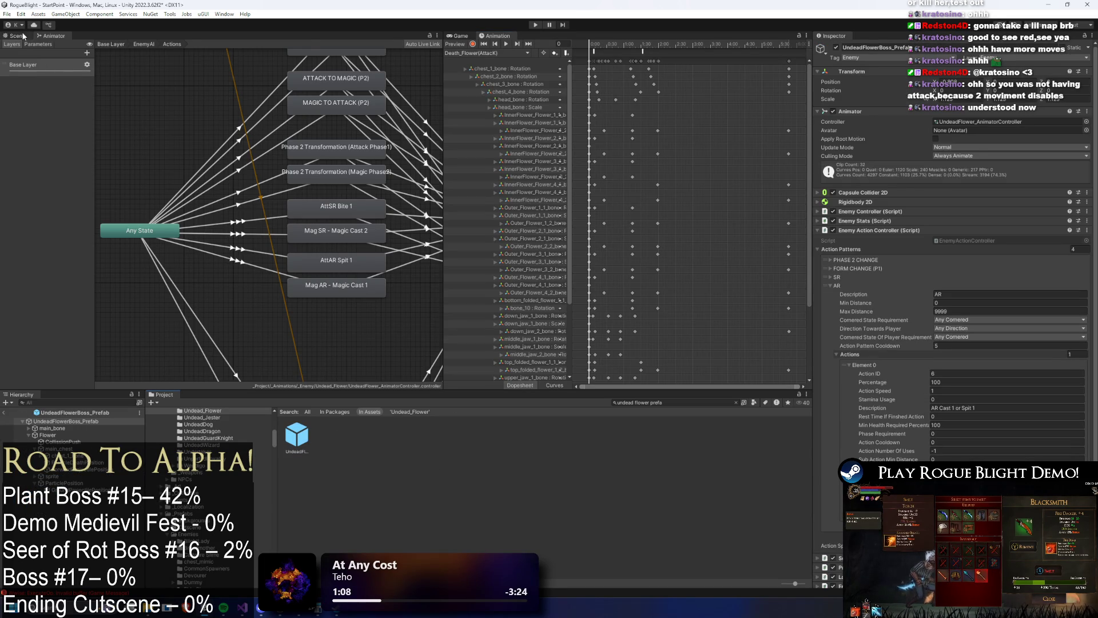
click(23, 36)
click(842, 286)
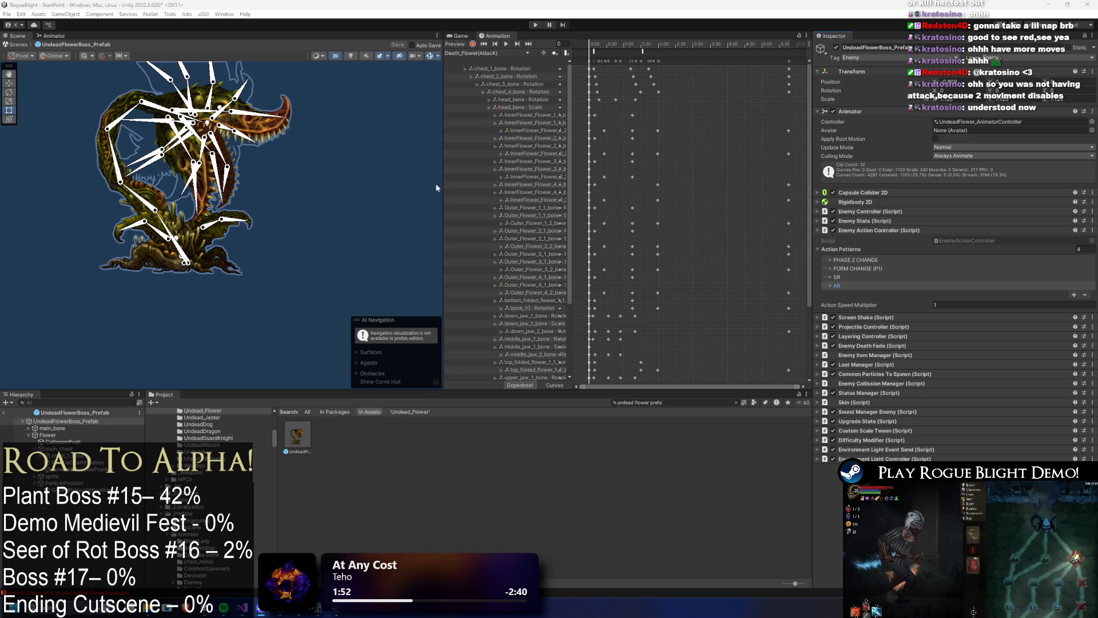
- Frame the flower boss and select its stem sprite to show the seven-bone Sprite Skin
key(f)
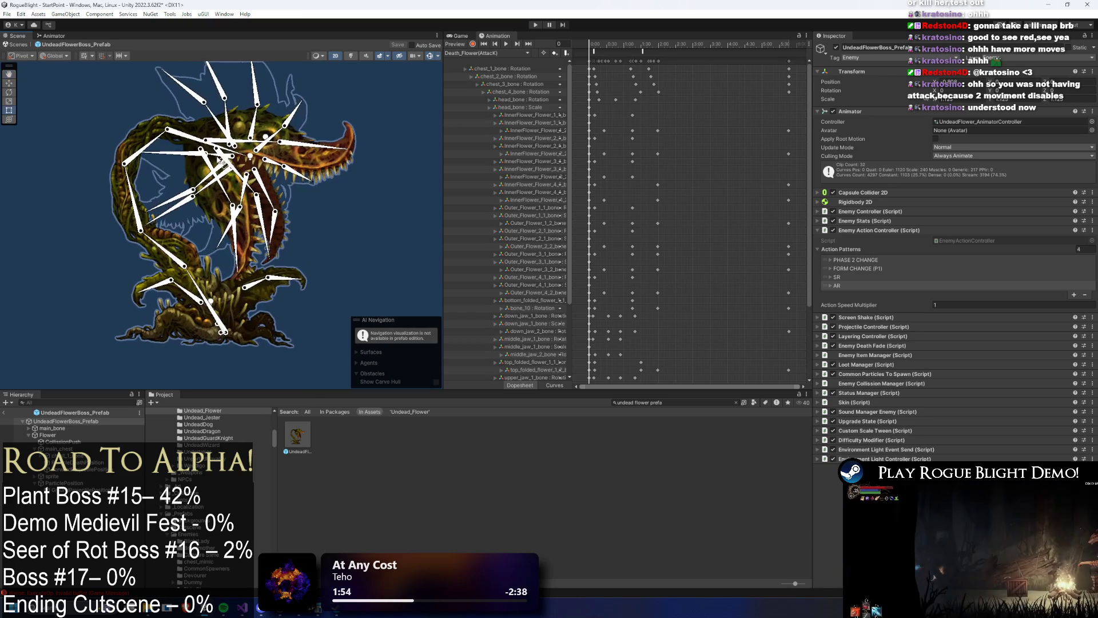
click(362, 137)
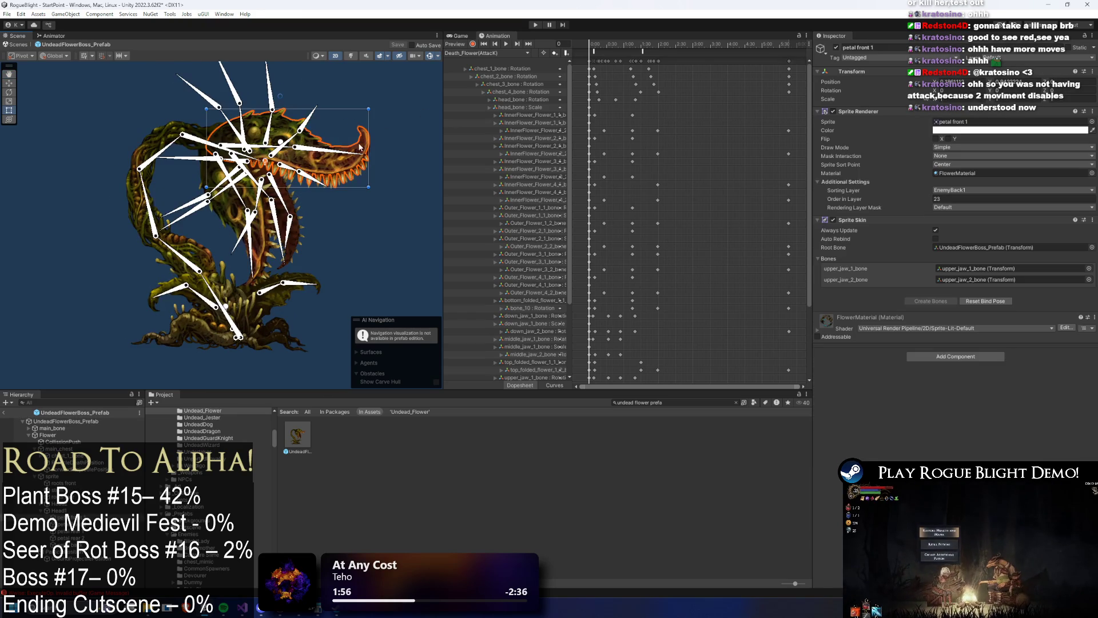
click(150, 138)
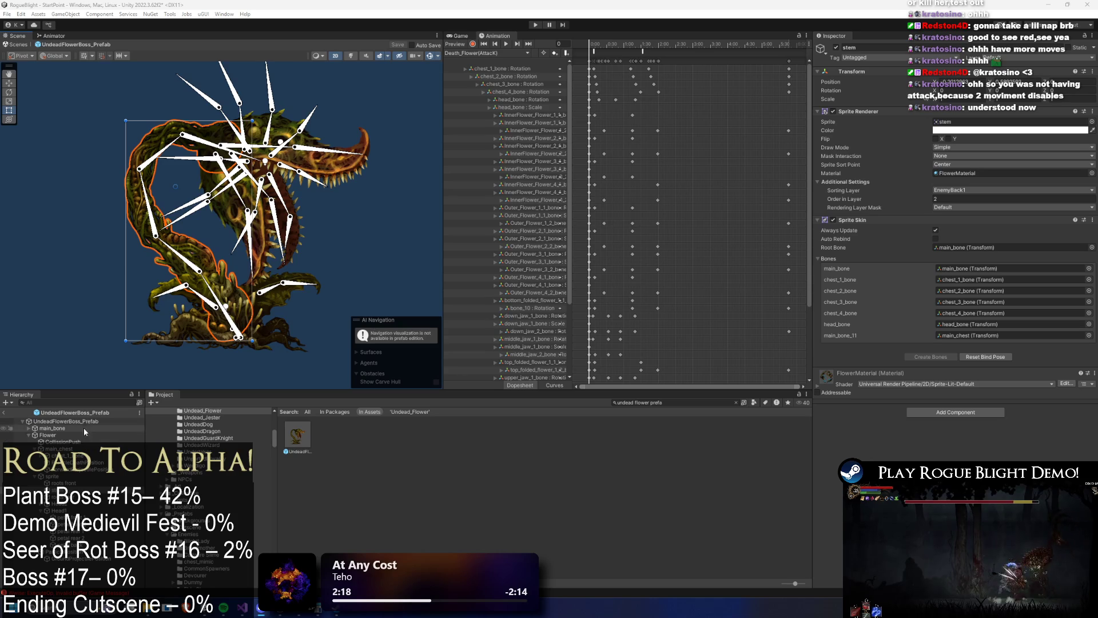
- From the root's Projectile Controller, locate and open the 5 SR Water Ground's Flower_WaterGroundProjectile prefab
click(271, 363)
click(298, 269)
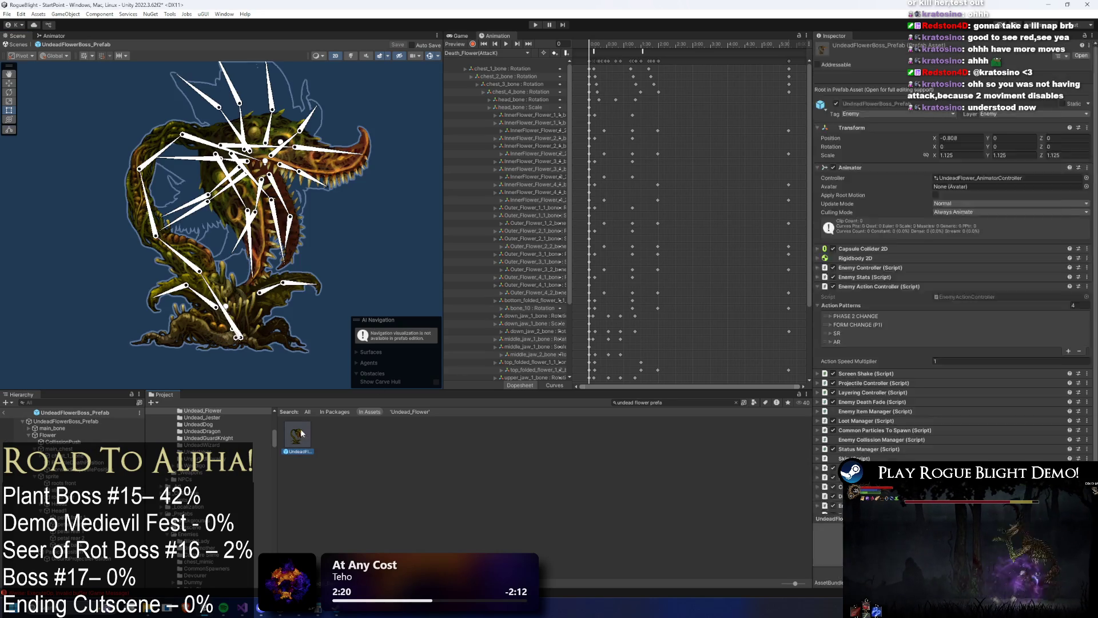
click(852, 284)
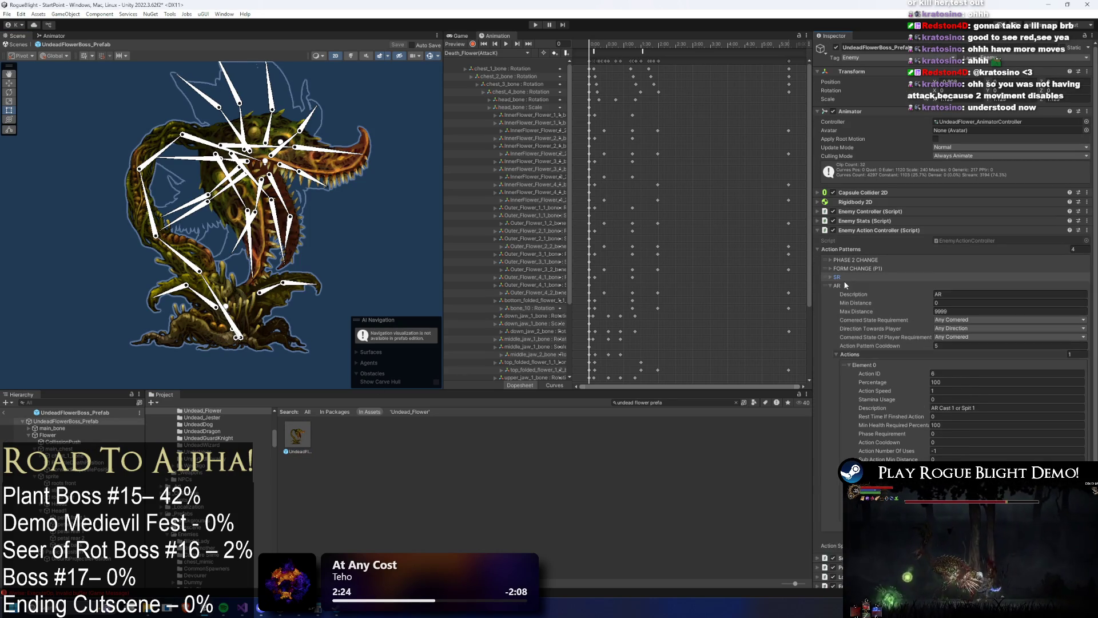
click(882, 231)
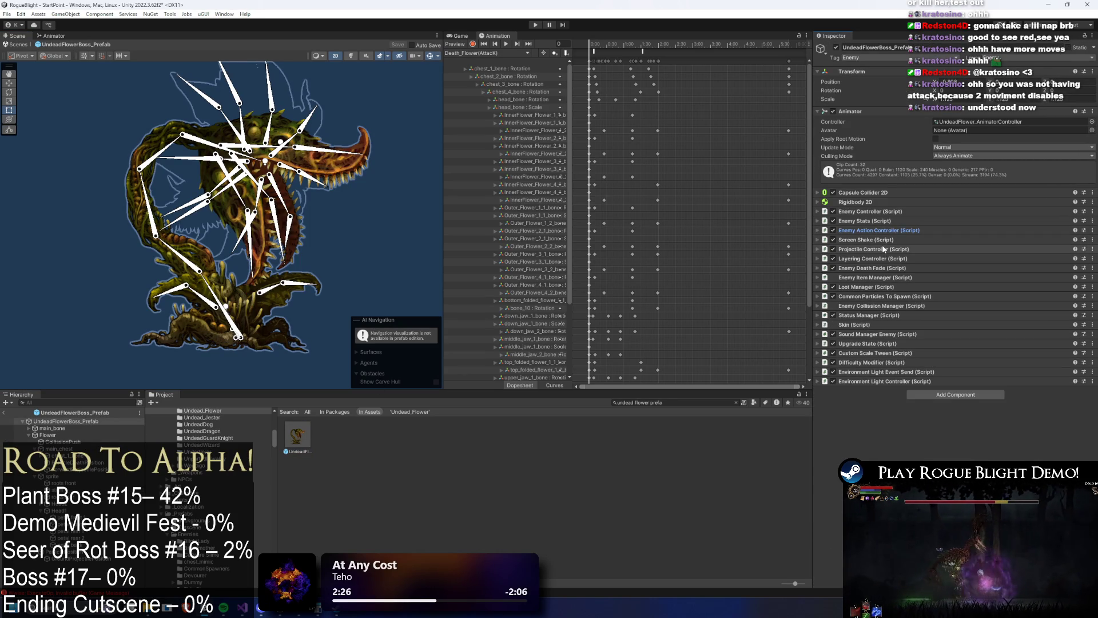
click(884, 249)
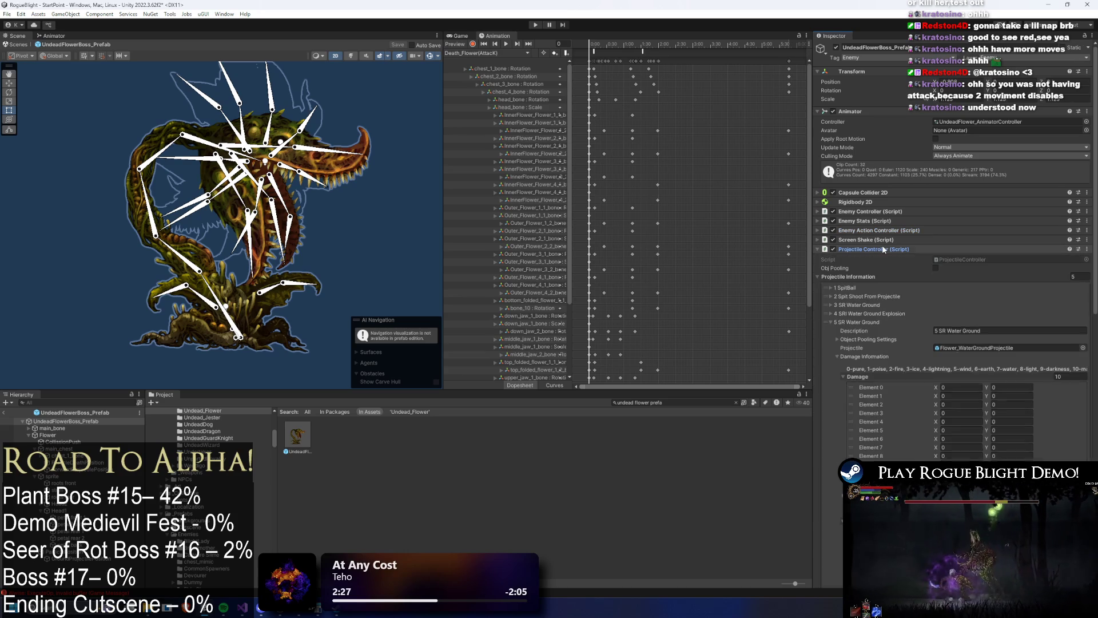
click(869, 320)
click(884, 312)
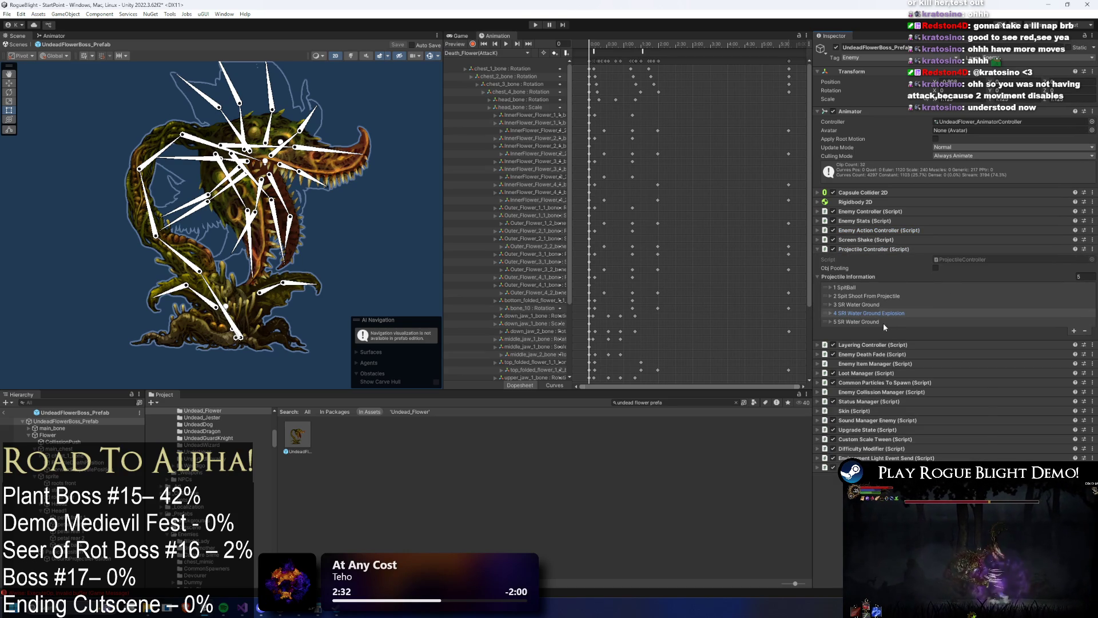
click(883, 322)
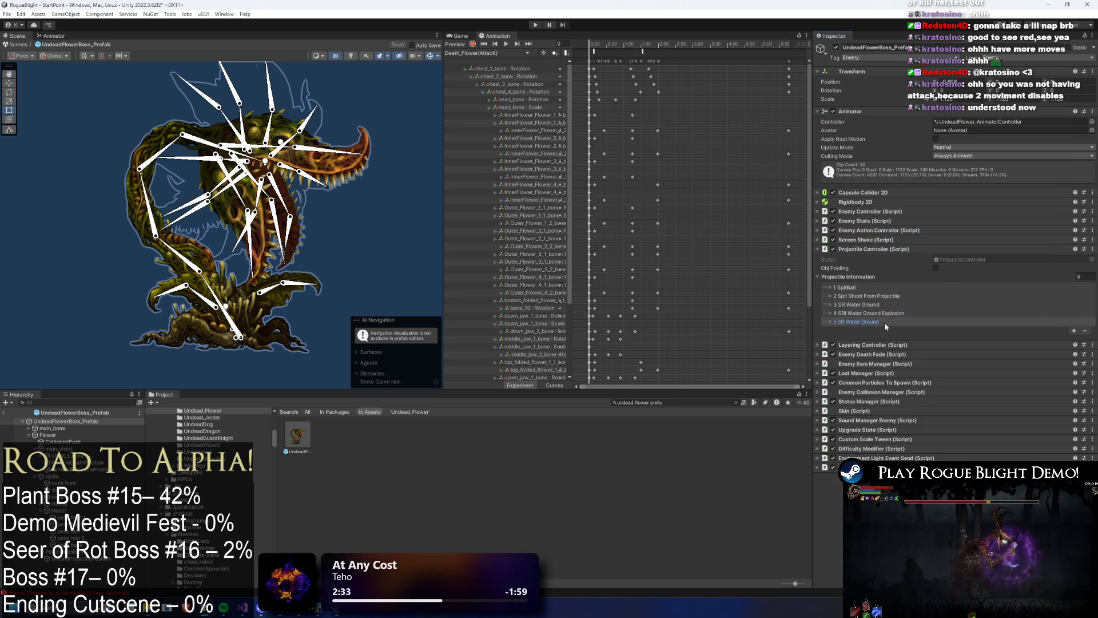
click(1009, 347)
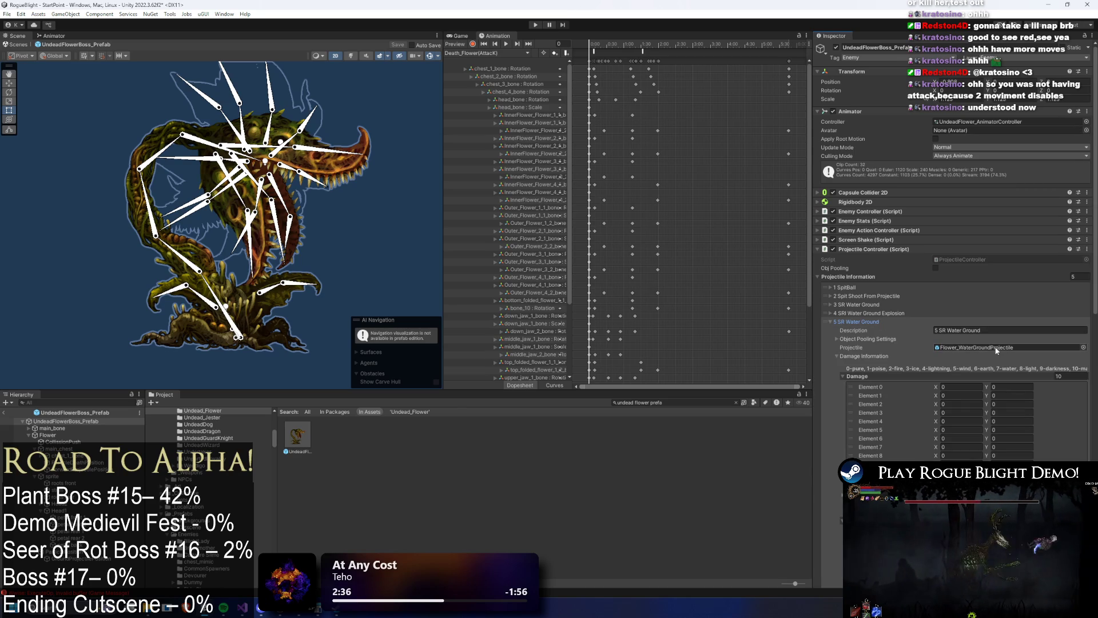
double_click(337, 430)
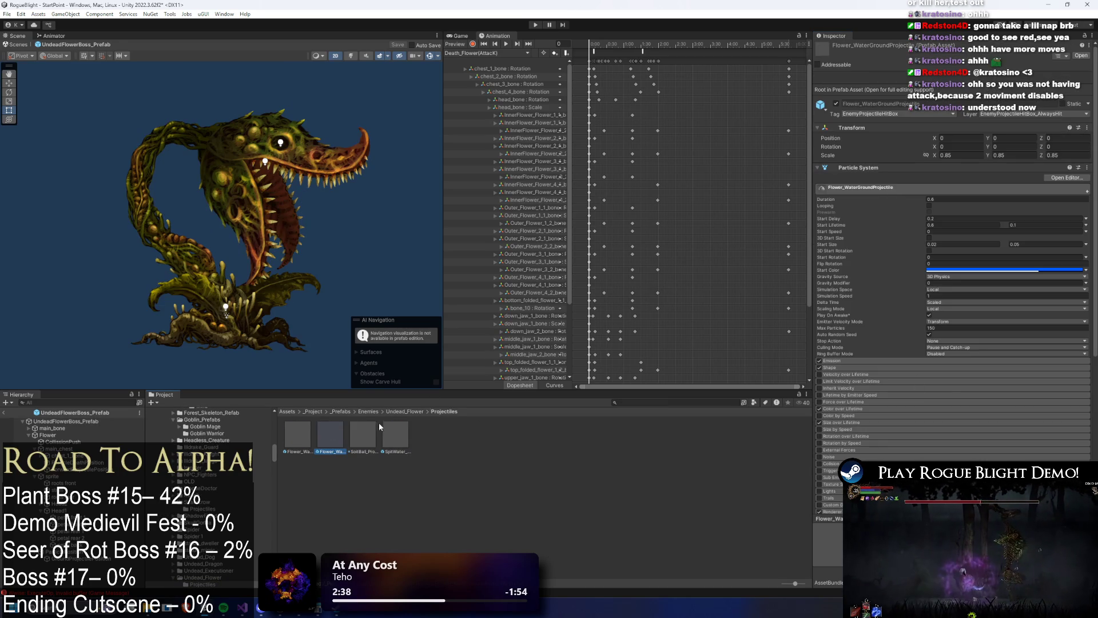
- Expand the projectile's Spawn Projectiles From Projectile Controller entry (Controller Index 4, How Often To Spawn 60)
scroll(921, 334, down, 5)
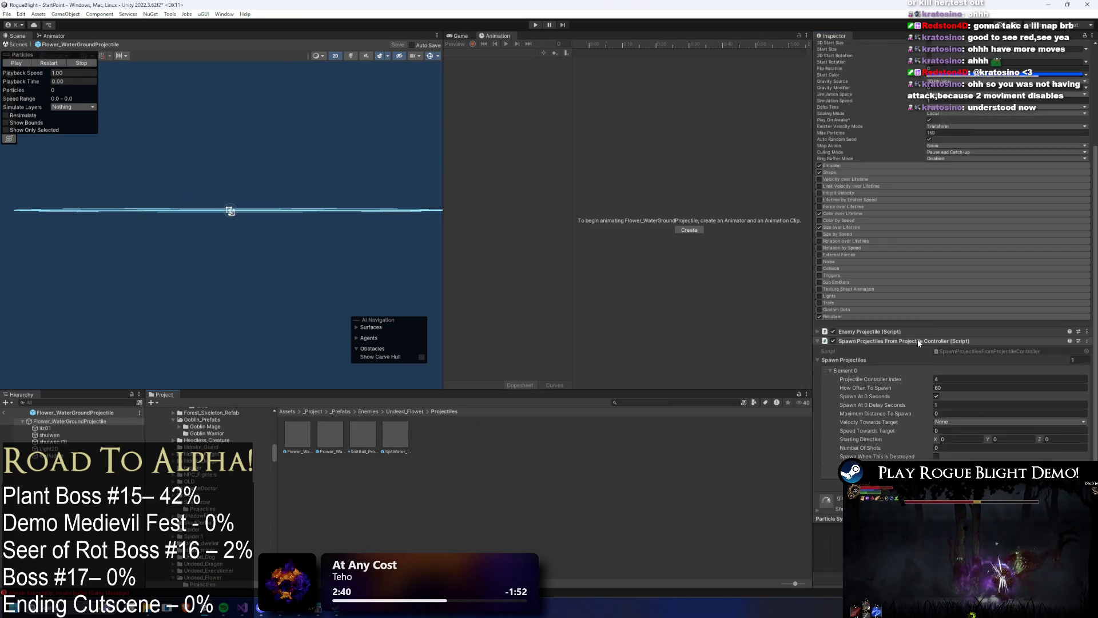
scroll(883, 306, up, 4)
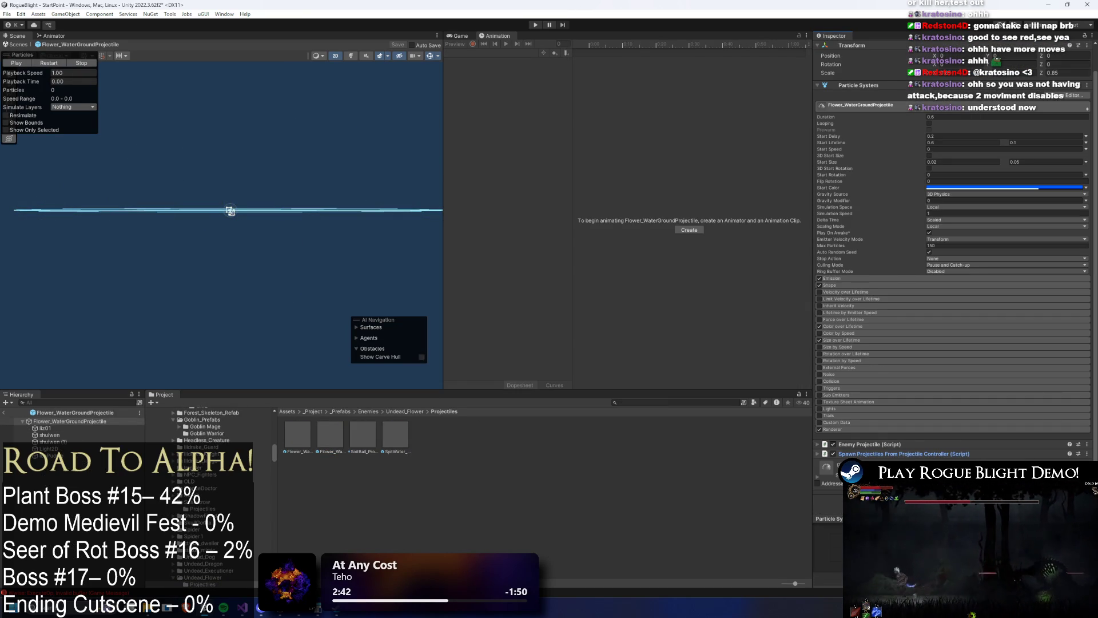
click(915, 453)
scroll(949, 410, down, 5)
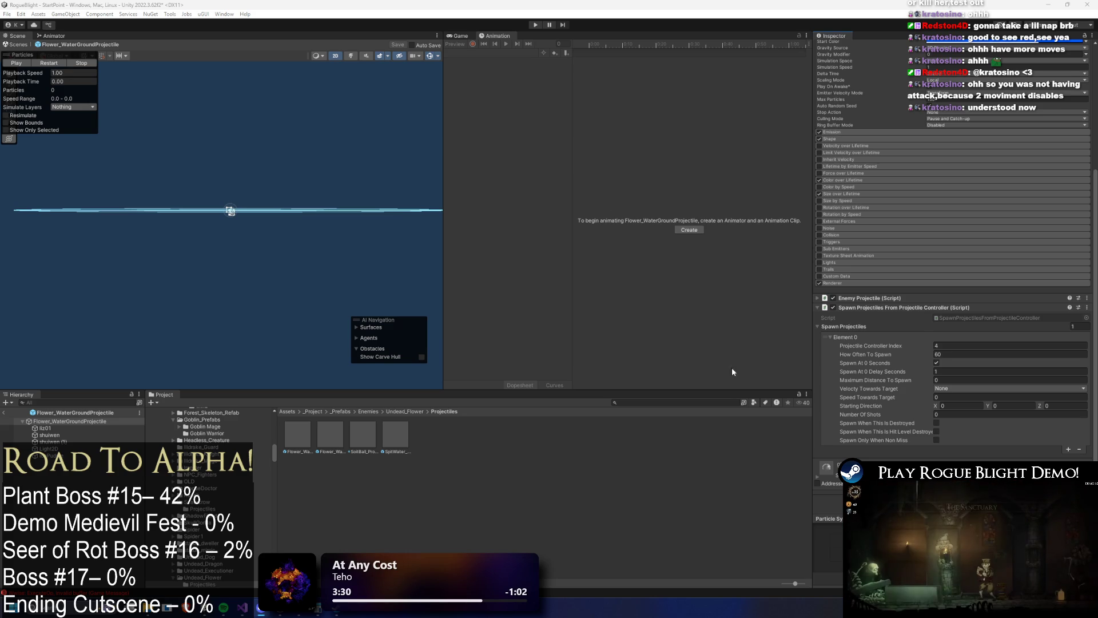
- Scrub and restart the particle preview, check the liz01 child, then return to the Undead_Flower folder
mouse_move(50, 83)
mouse_down()
mouse_move(380, 98)
mouse_move(205, 105)
mouse_move(217, 109)
mouse_up()
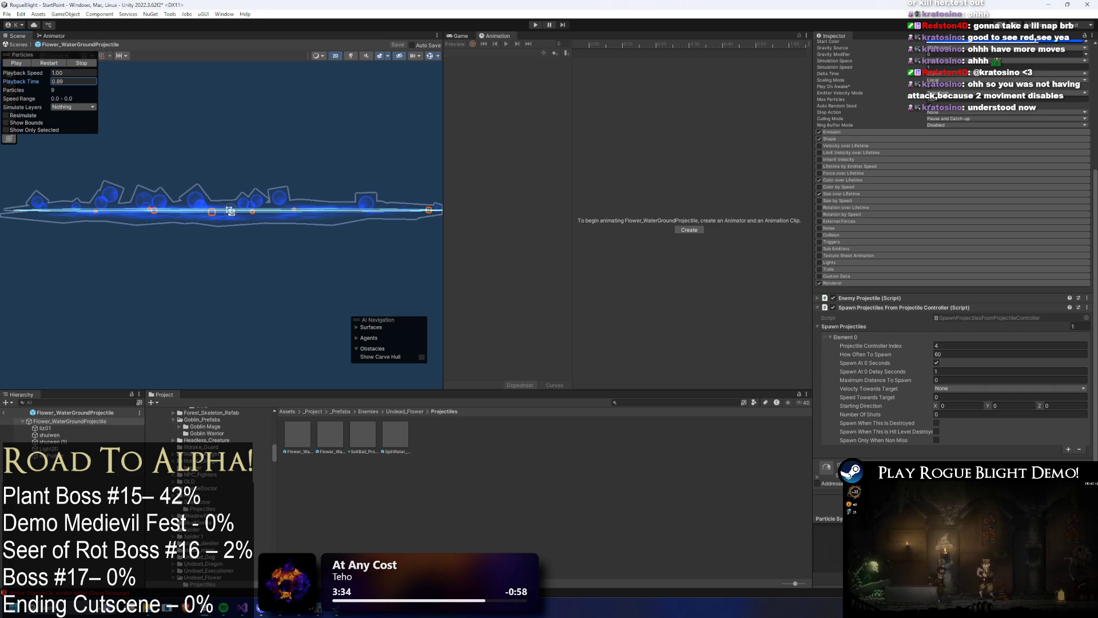
click(99, 429)
click(117, 422)
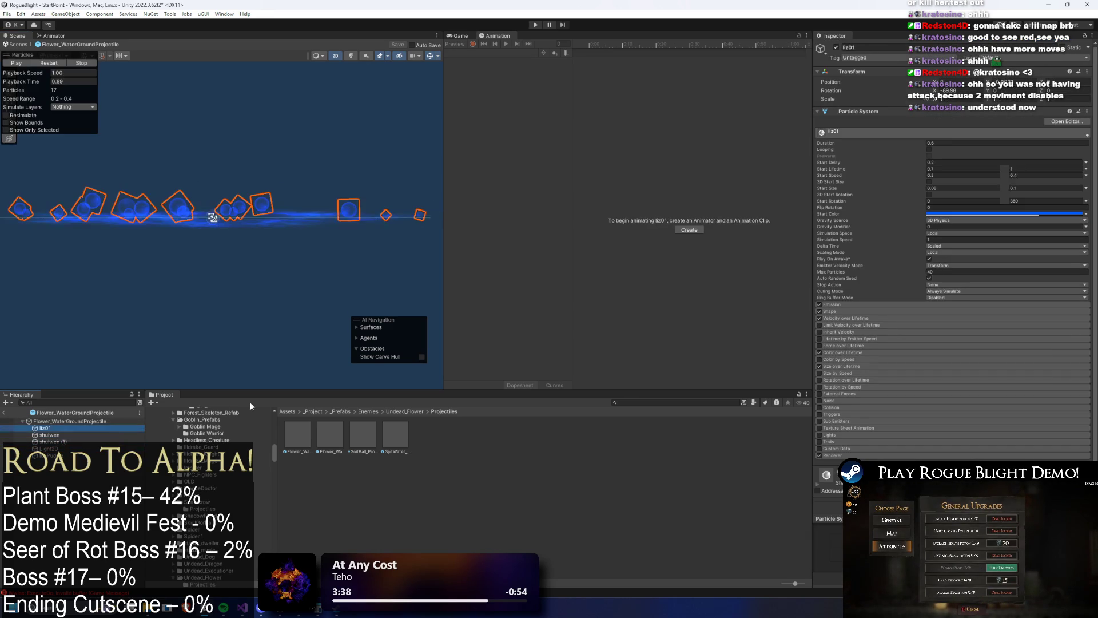
drag(297, 209, 306, 245)
click(45, 63)
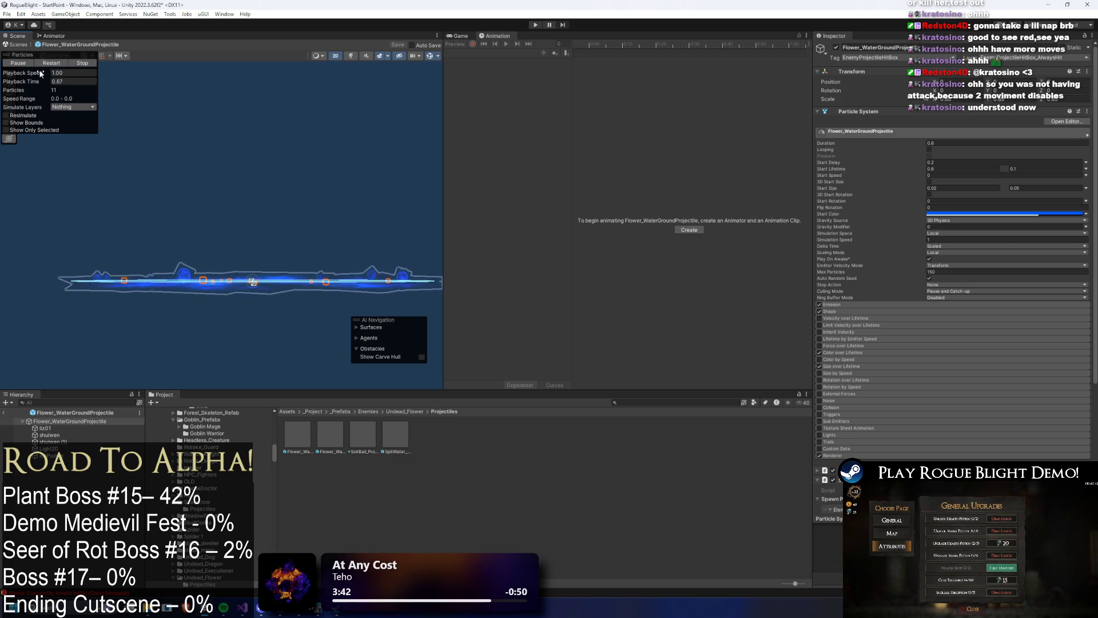
mouse_move(47, 81)
mouse_down()
mouse_move(473, 110)
mouse_move(262, 104)
mouse_move(148, 280)
mouse_up()
click(148, 280)
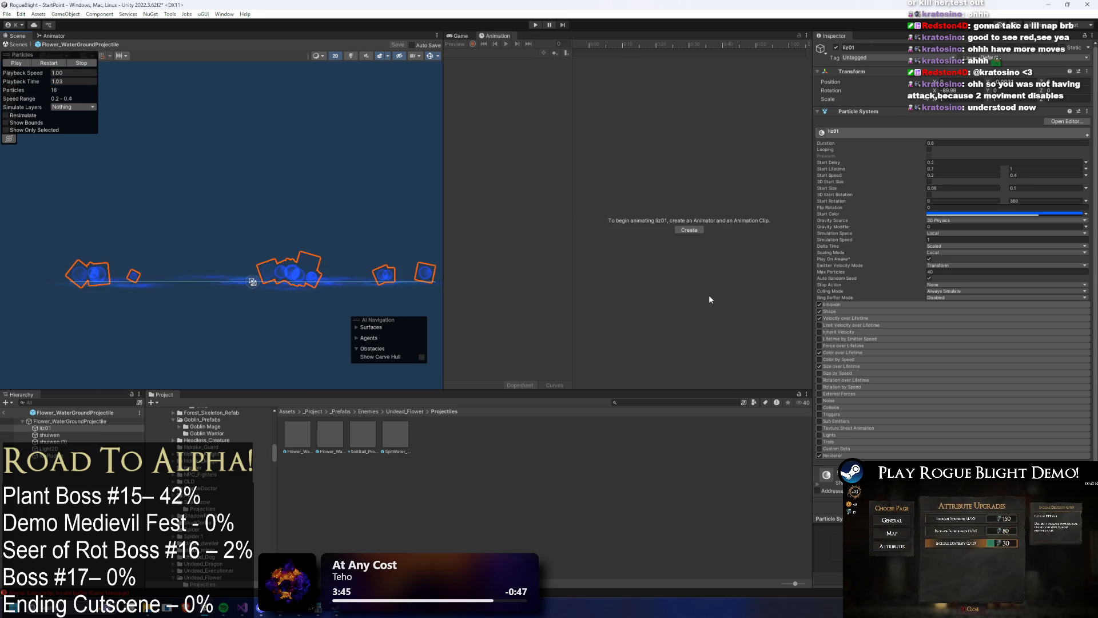
click(71, 421)
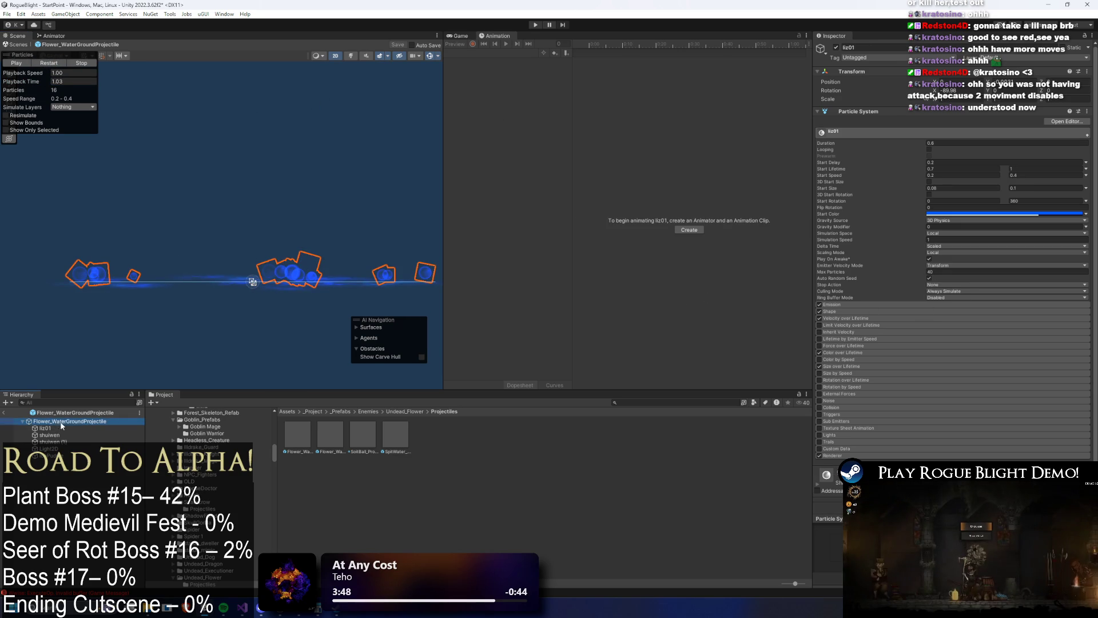
scroll(905, 369, down, 2)
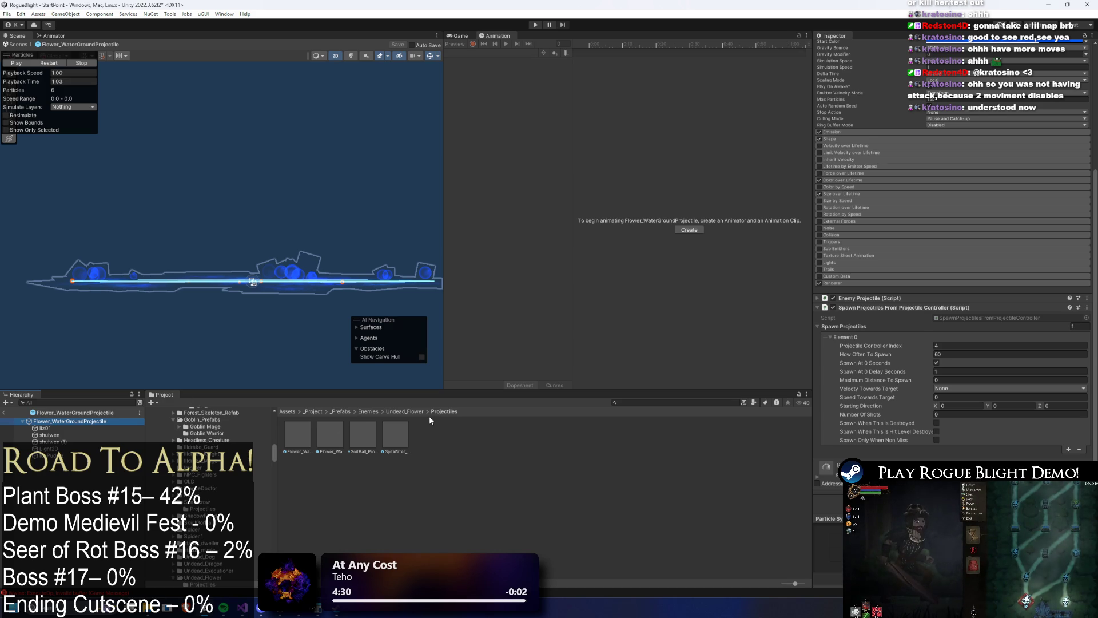
click(404, 411)
- In the UndeadFlower prefab, trace the 5 SR Water Ground projectile and open Flower_WaterGroundProjectile
double_click(335, 435)
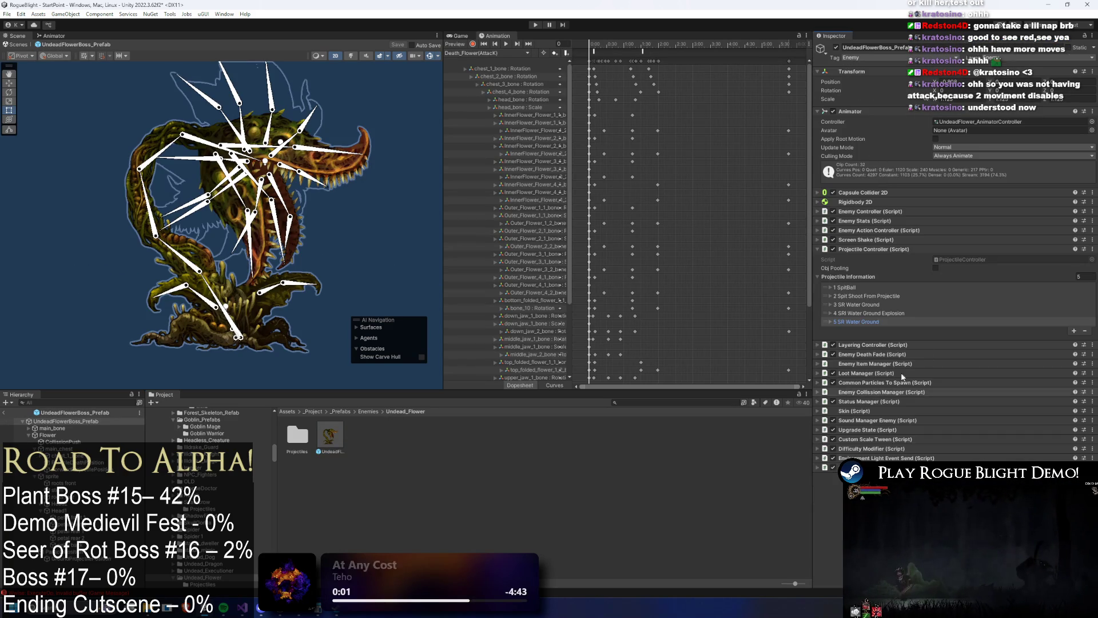
scroll(871, 323, down, 10)
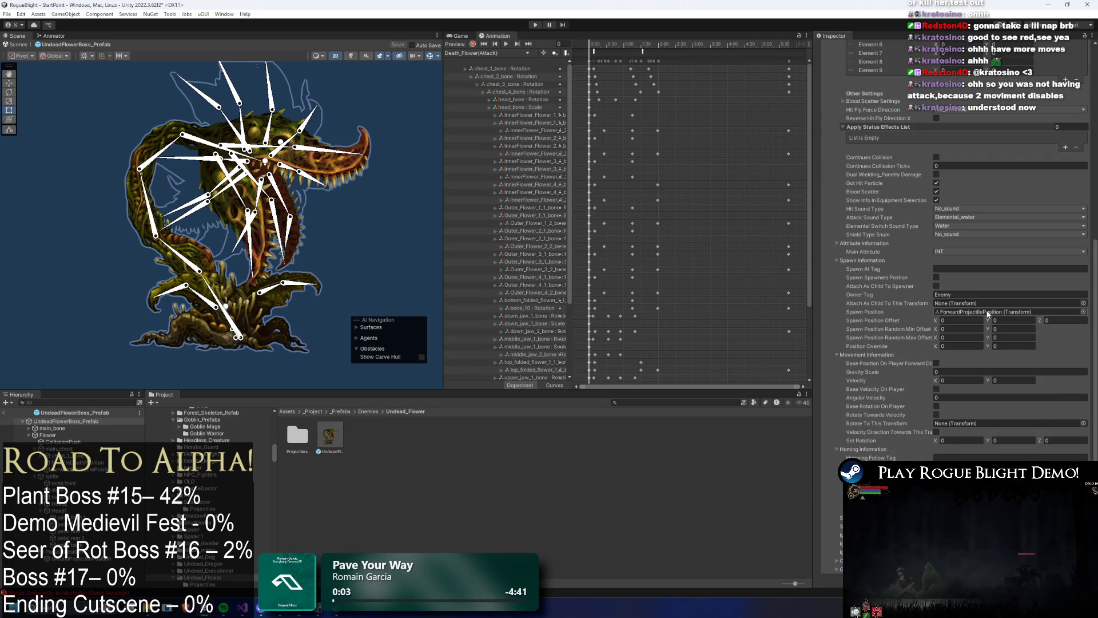
scroll(987, 313, down, 5)
scroll(921, 375, up, 10)
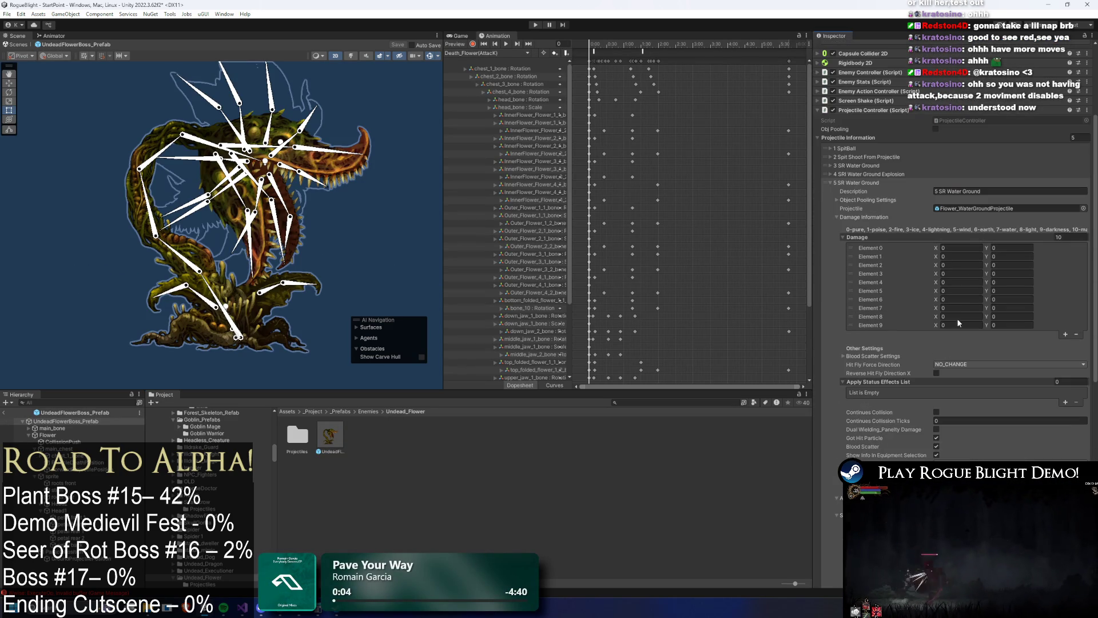
click(985, 209)
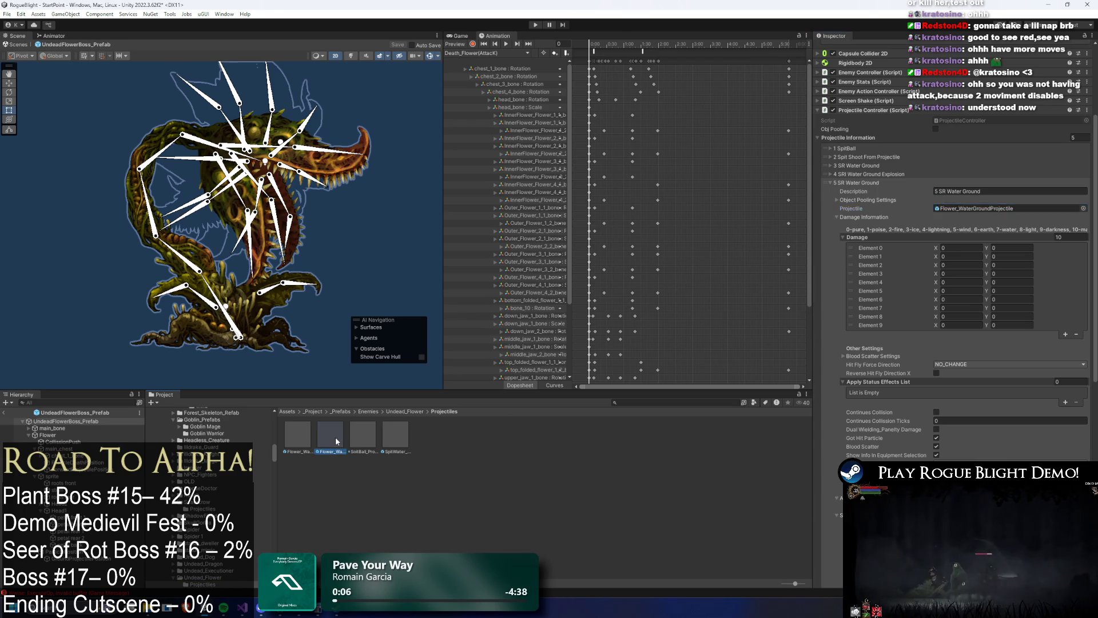
double_click(335, 437)
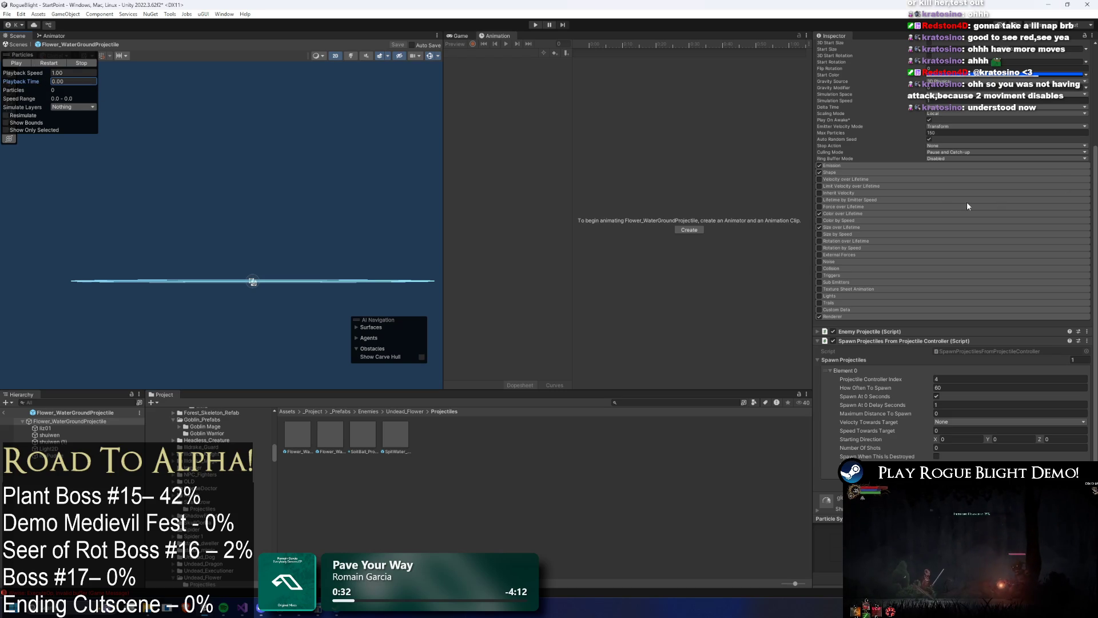
- Play the particle preview and inspect the shuiwen (1) and IcePuddle child effects
click(48, 63)
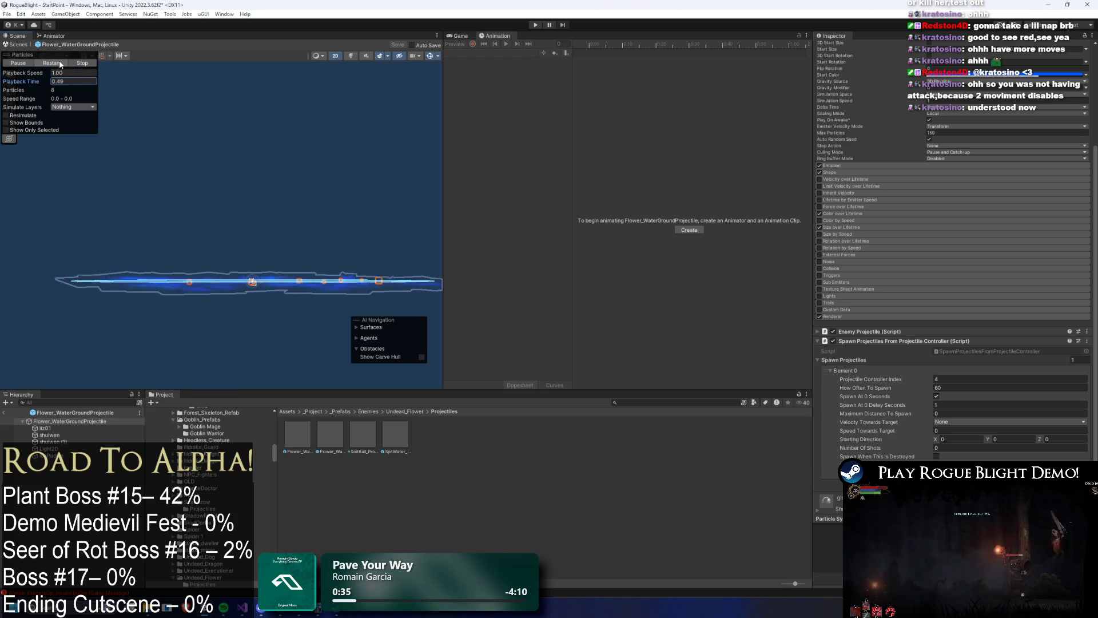
click(62, 64)
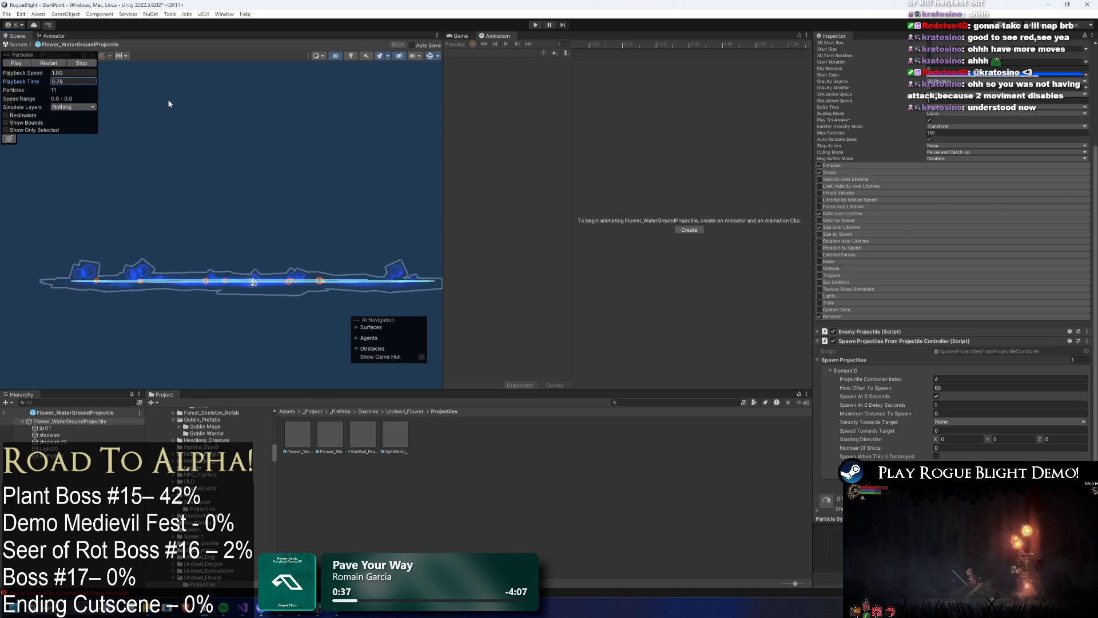
click(129, 441)
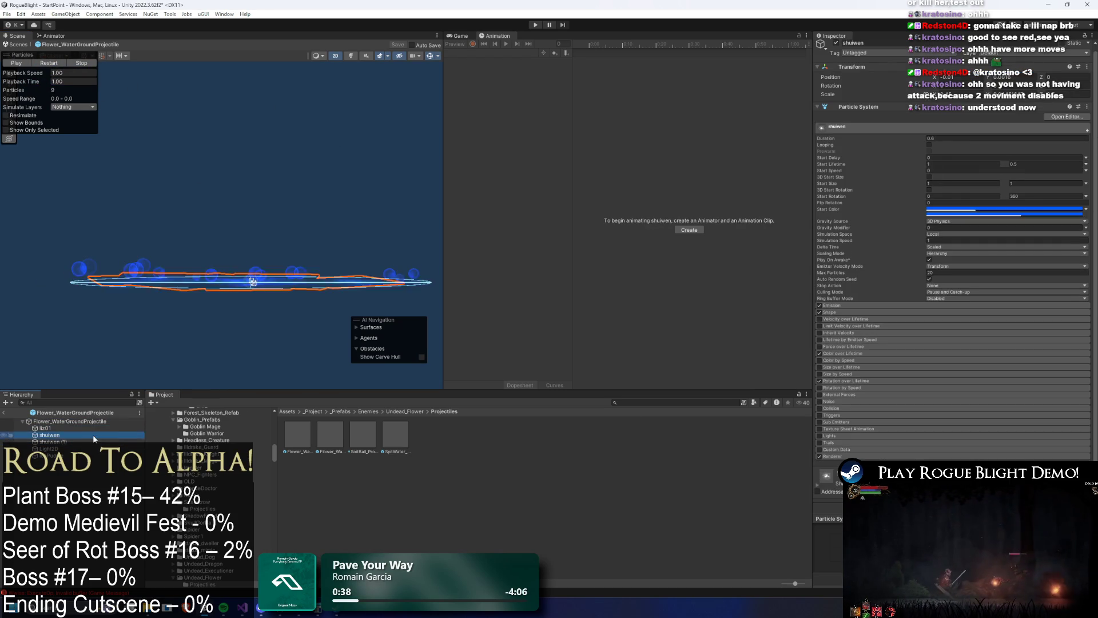
key(Down)
key(Down)
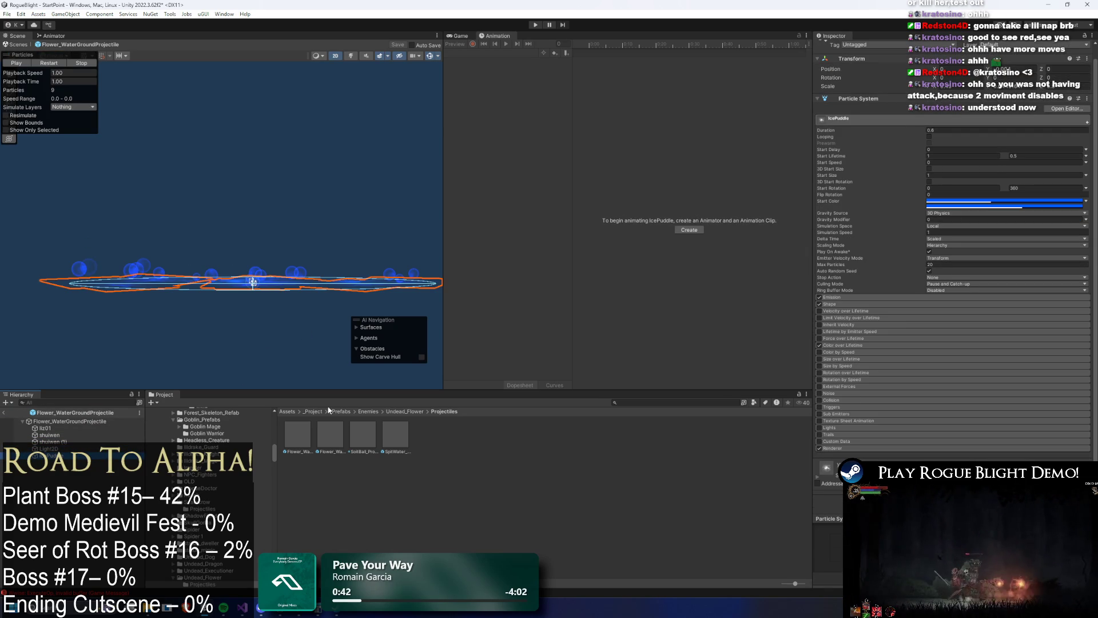
- Expand IcePuddle's Renderer settings and locate its material in the project assets
click(915, 448)
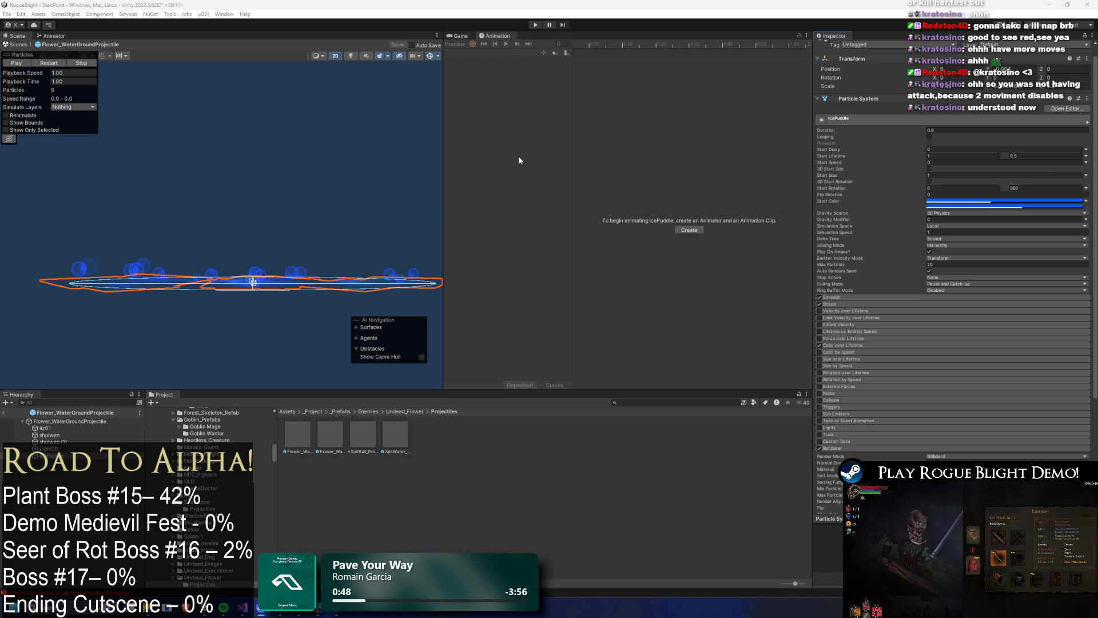
right_click(46, 428)
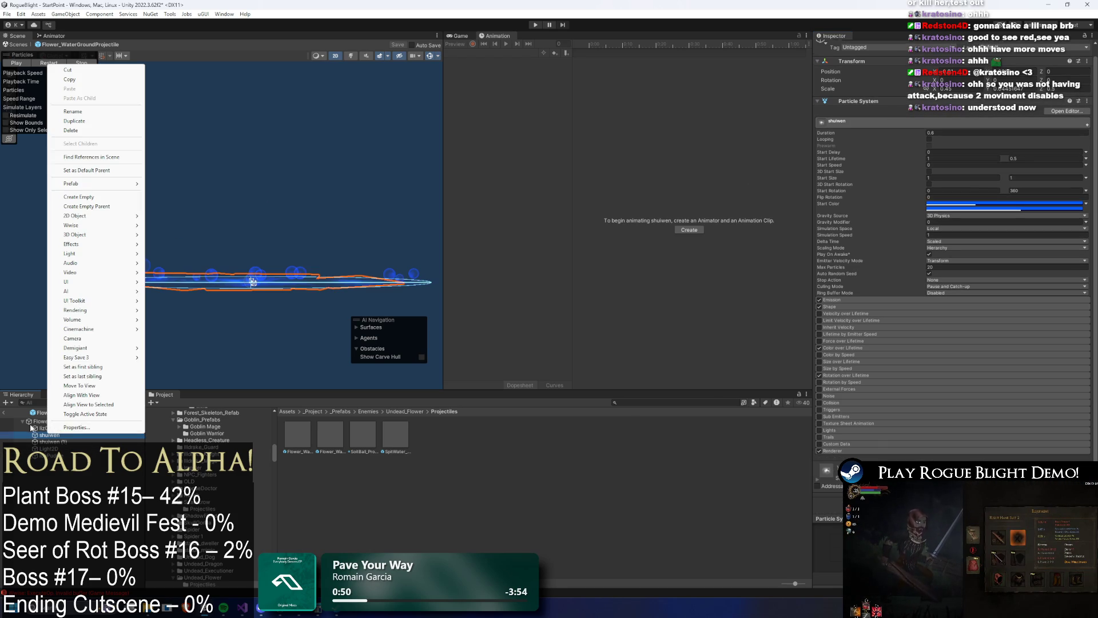
key(Escape)
click(298, 374)
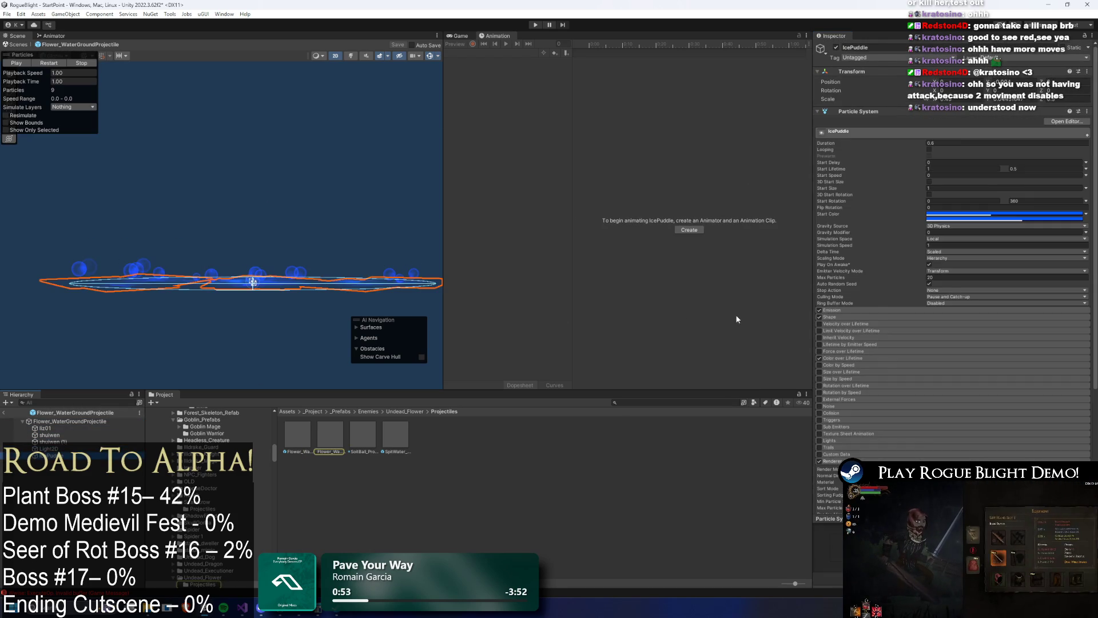
scroll(894, 362, down, 5)
click(968, 368)
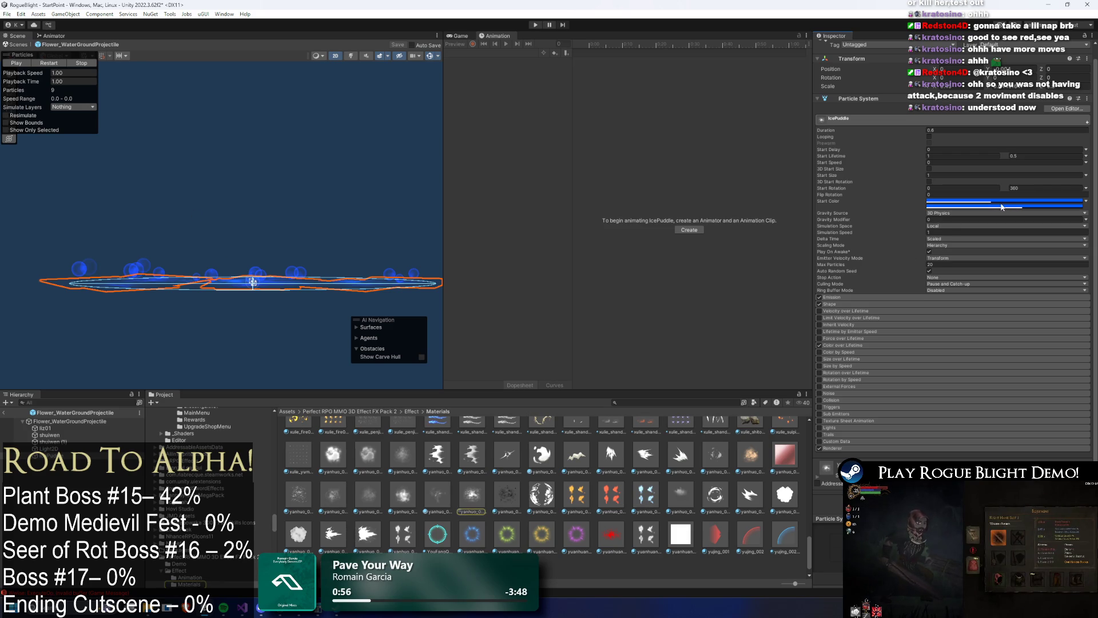
click(130, 421)
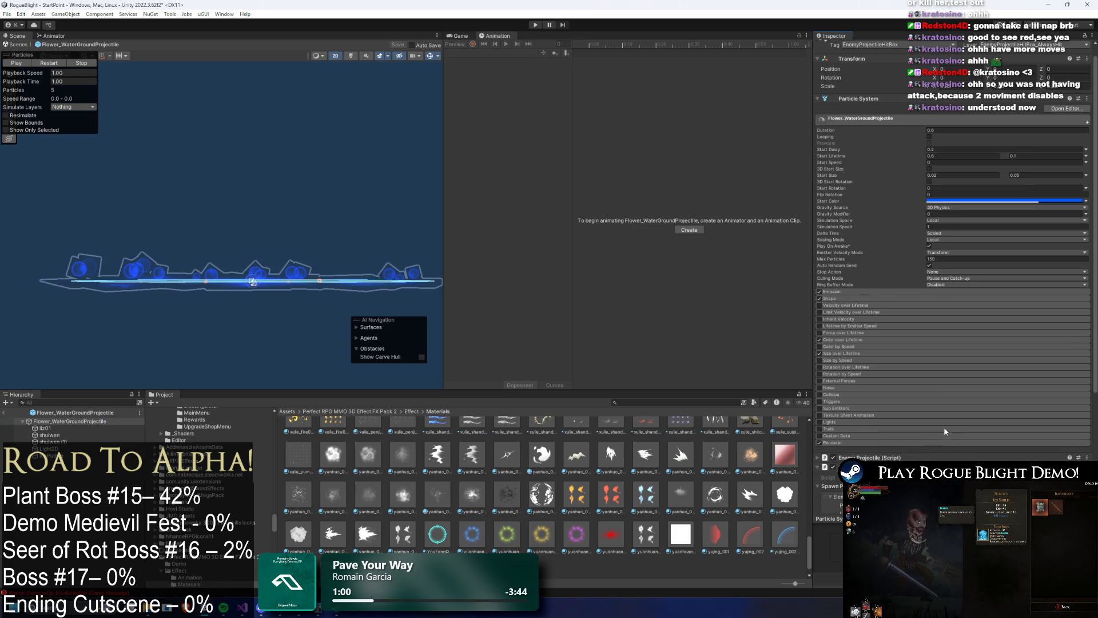
- Search the project for 'flower prefa' and select the UndeadFlowerBoss prefab
scroll(949, 426, down, 4)
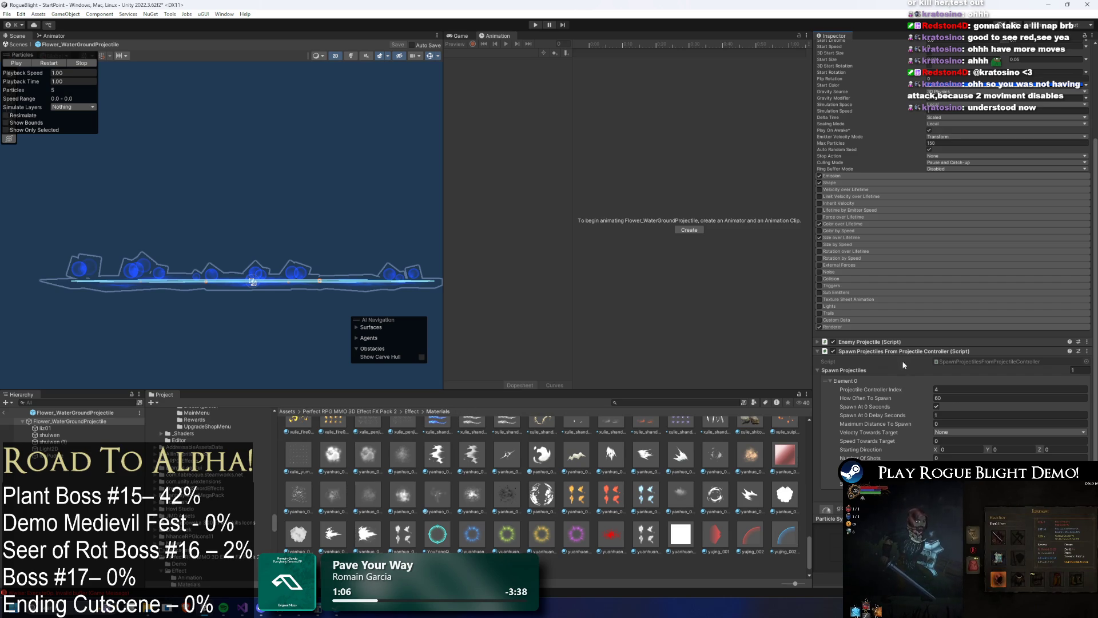
scroll(902, 359, down, 3)
click(641, 399)
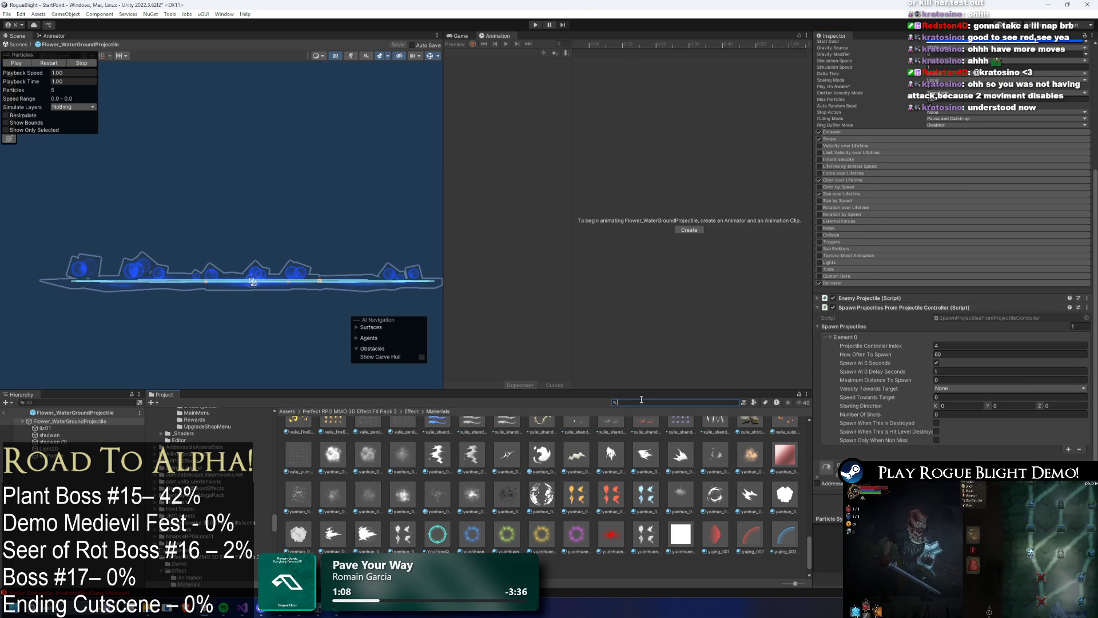
text(undeadflower prefa)
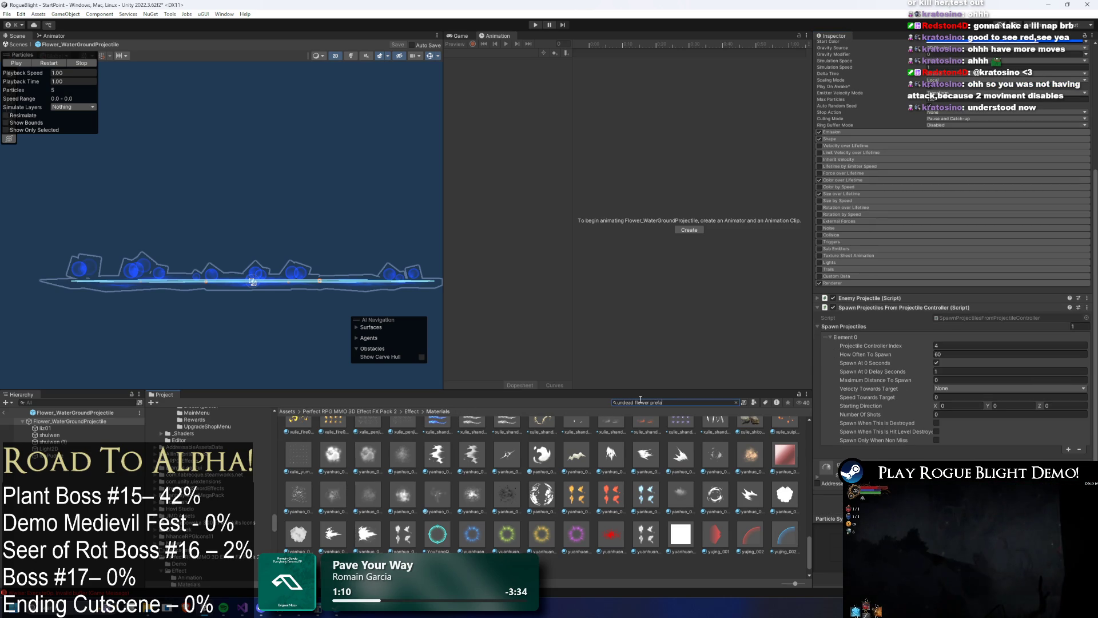
click(300, 440)
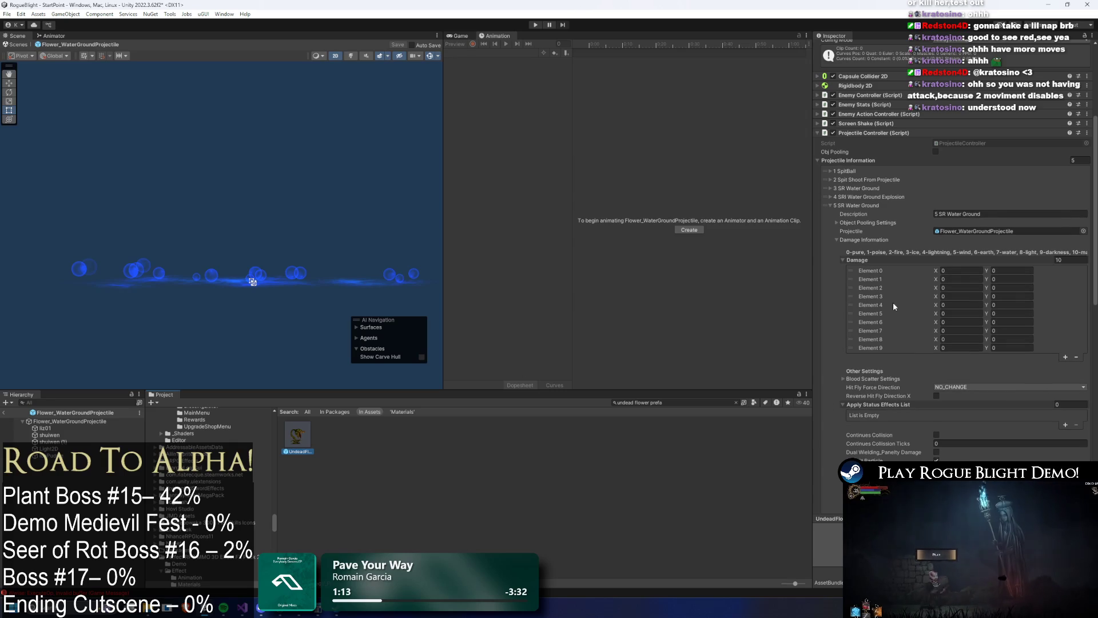
- Open the Flower_WateGround_Explosion prefab from the boss's 4 SR Water Ground Explosion entry
scroll(886, 209, up, 5)
click(882, 335)
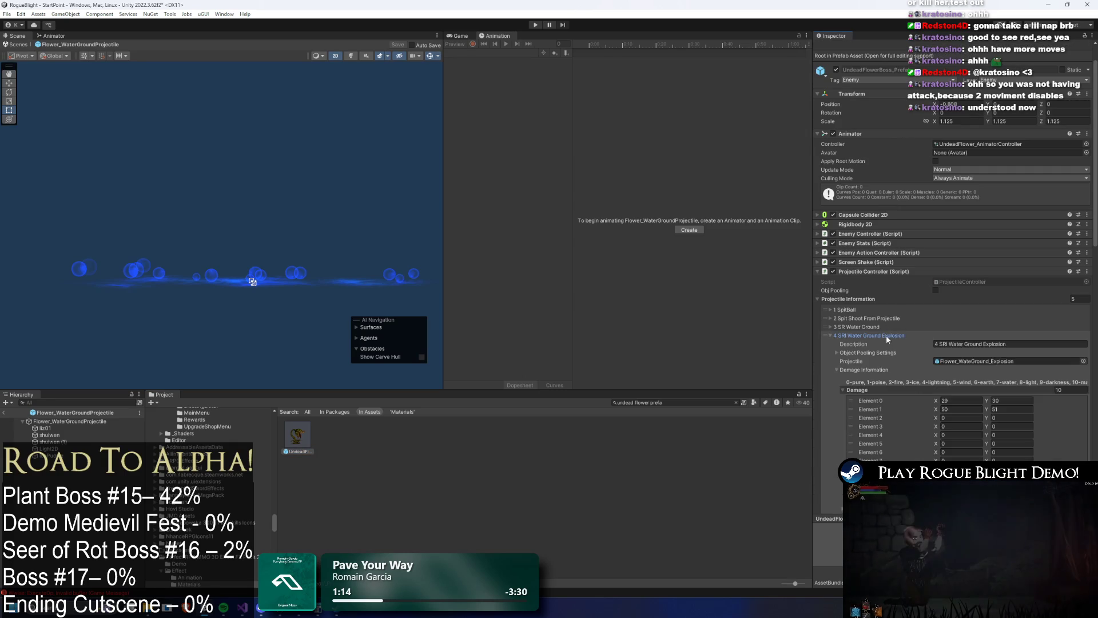
scroll(1006, 320, down, 5)
scroll(1015, 293, down, 5)
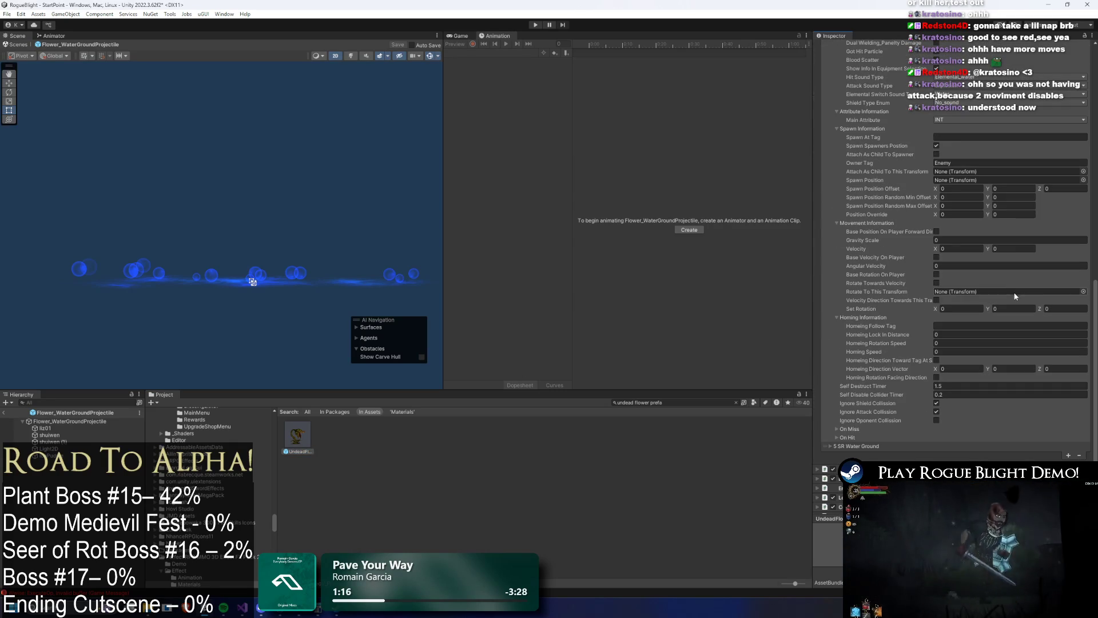
scroll(1016, 299, up, 10)
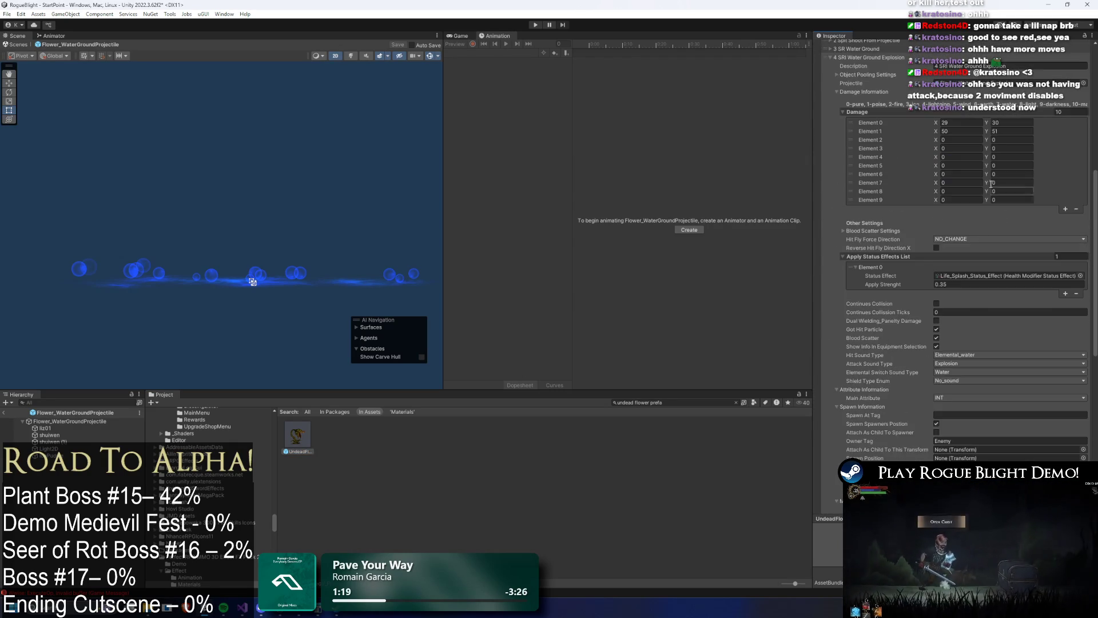
click(968, 106)
double_click(968, 106)
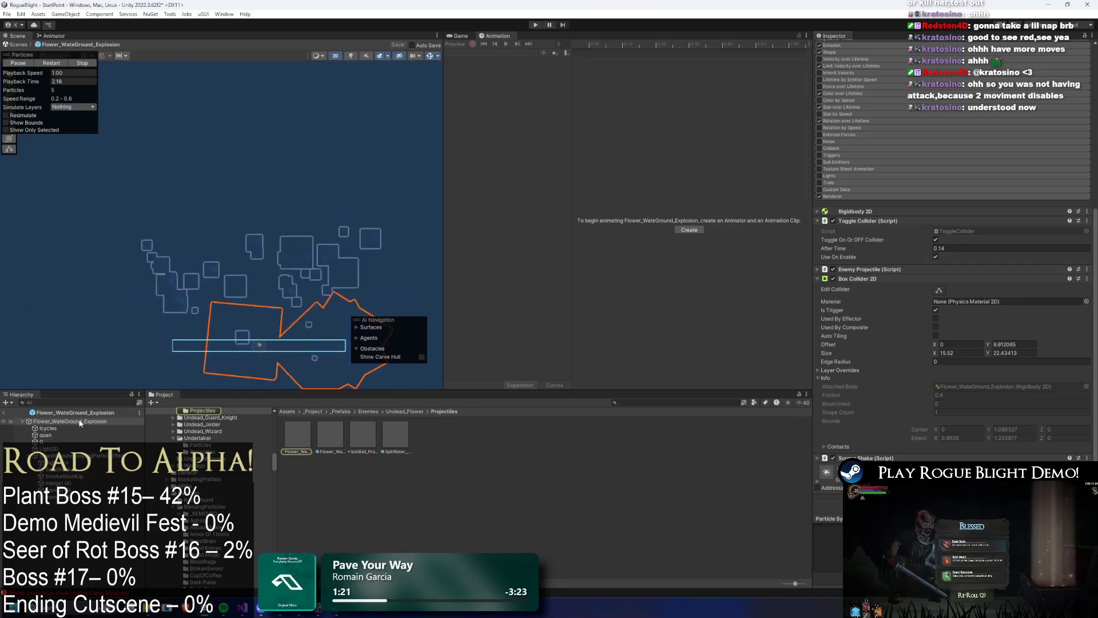
- Preview the explosion particles, collapse Box Collider 2D, then open the water ground projectile prefab
drag(32, 84, 72, 94)
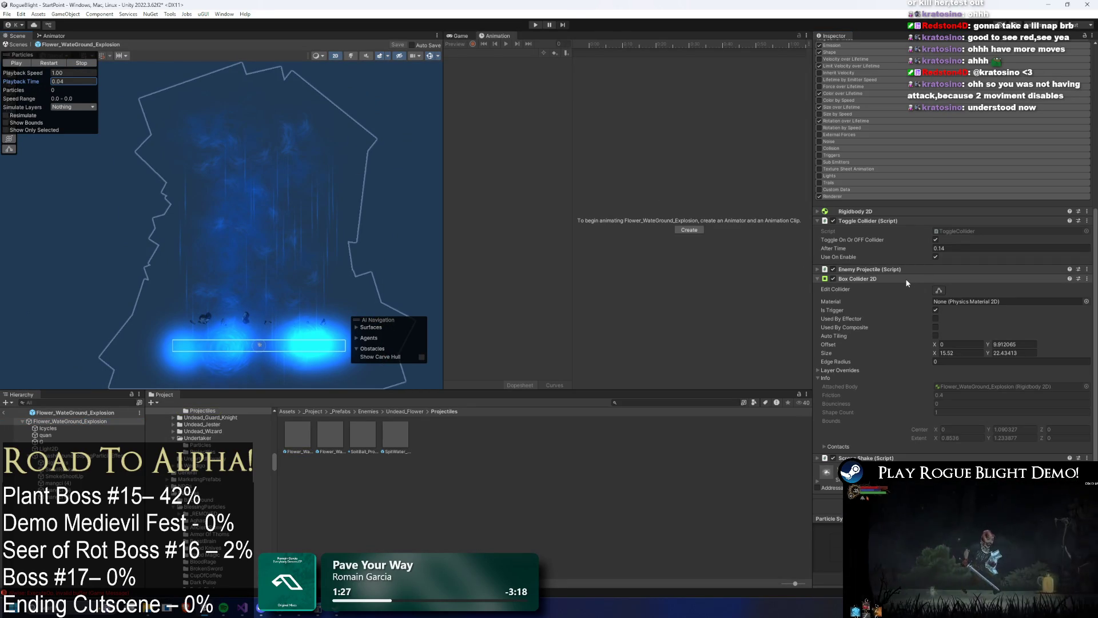
click(905, 279)
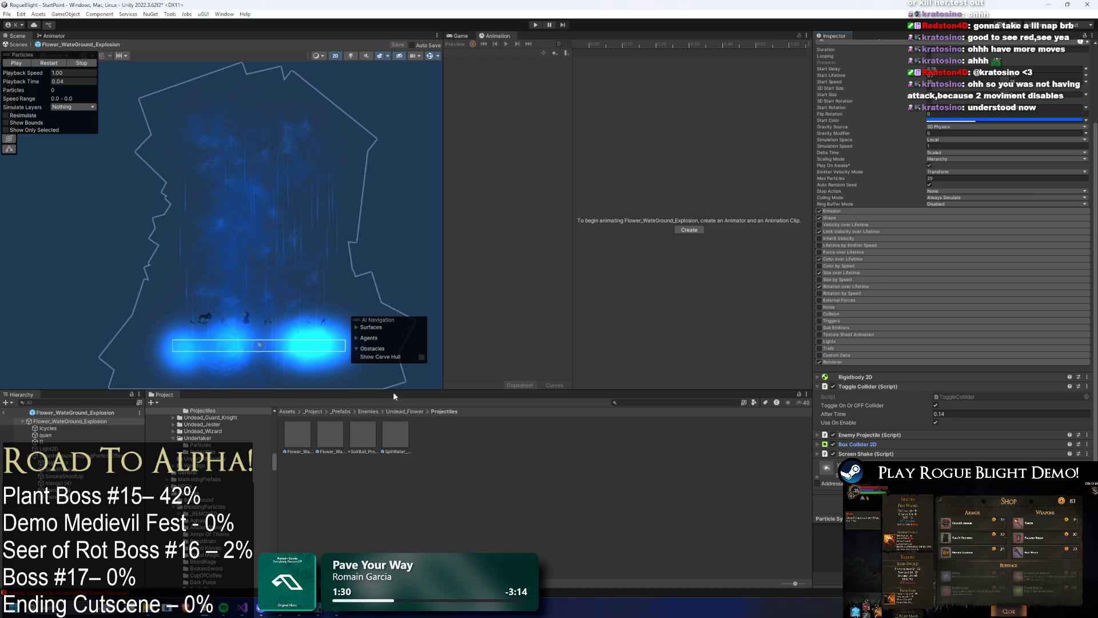
double_click(325, 435)
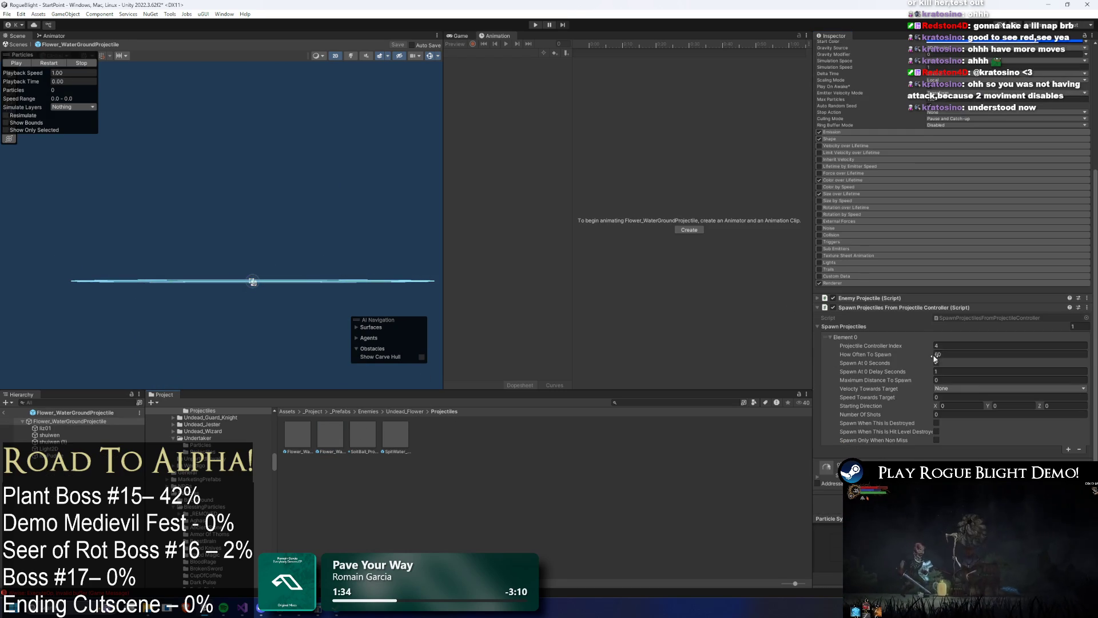
- Tick Spawn At 0 Seconds, adjust its start delay, then select the projectile's Light2D object
click(936, 362)
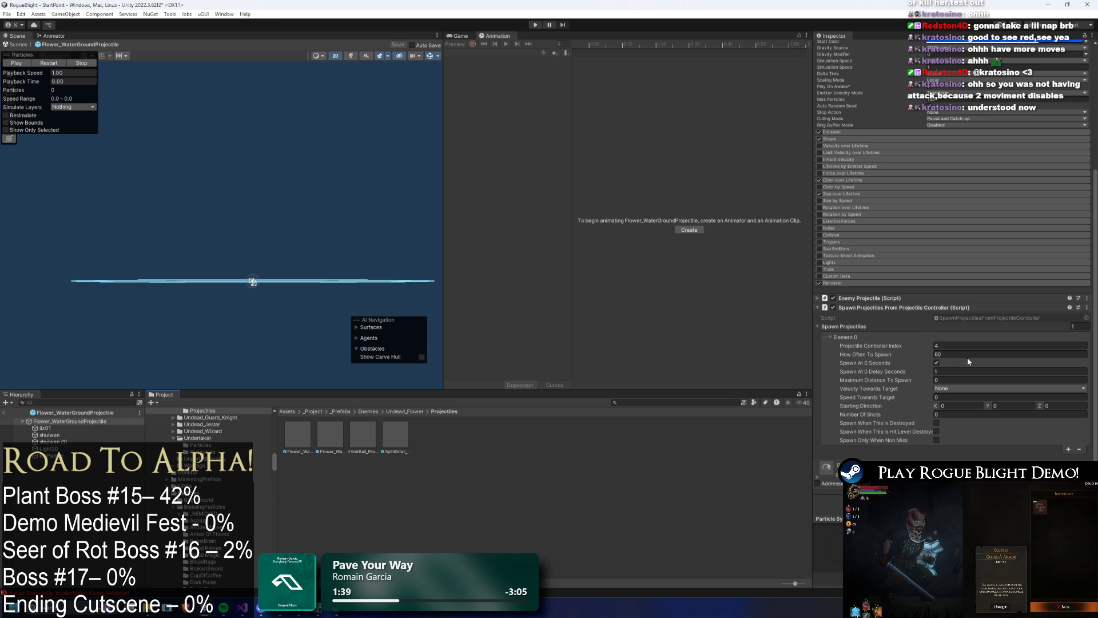
click(966, 371)
text(.25)
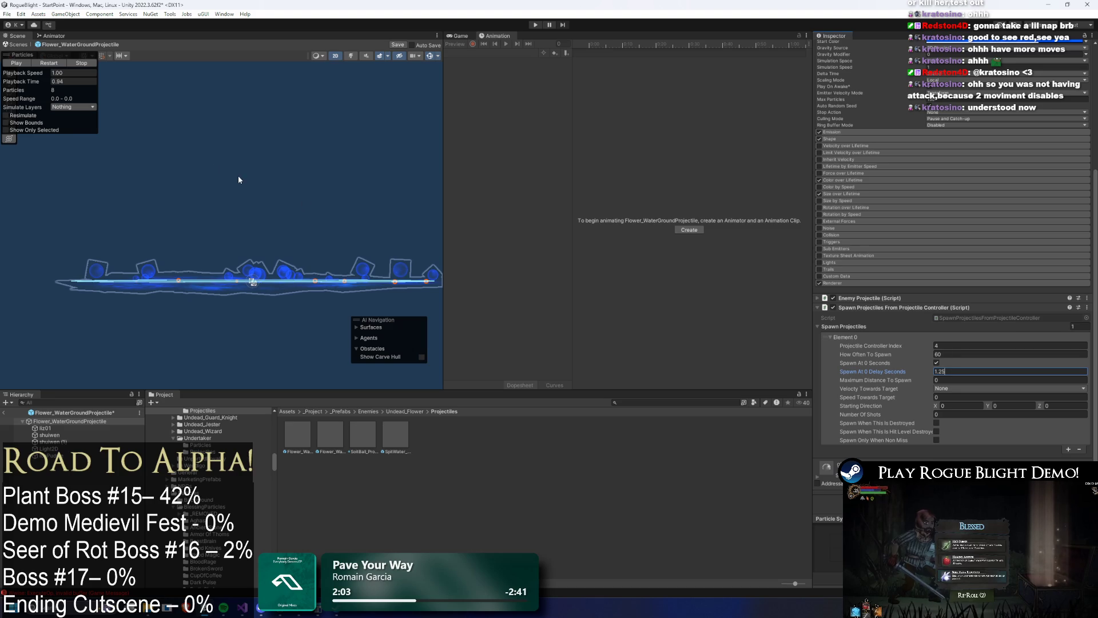
scroll(829, 229, up, 5)
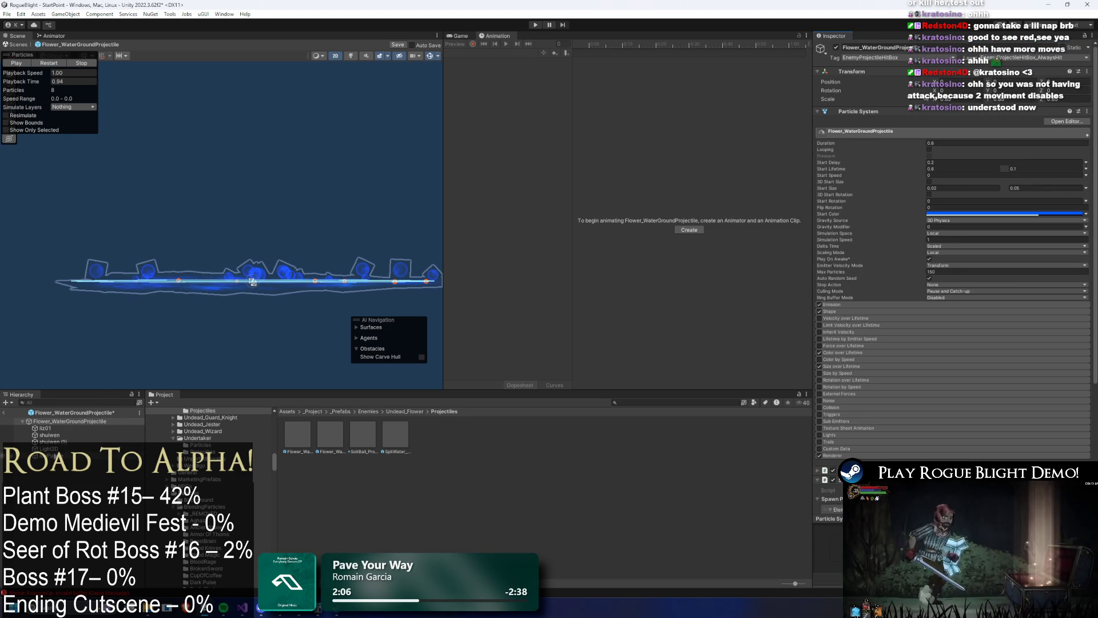
key(ctrl+a)
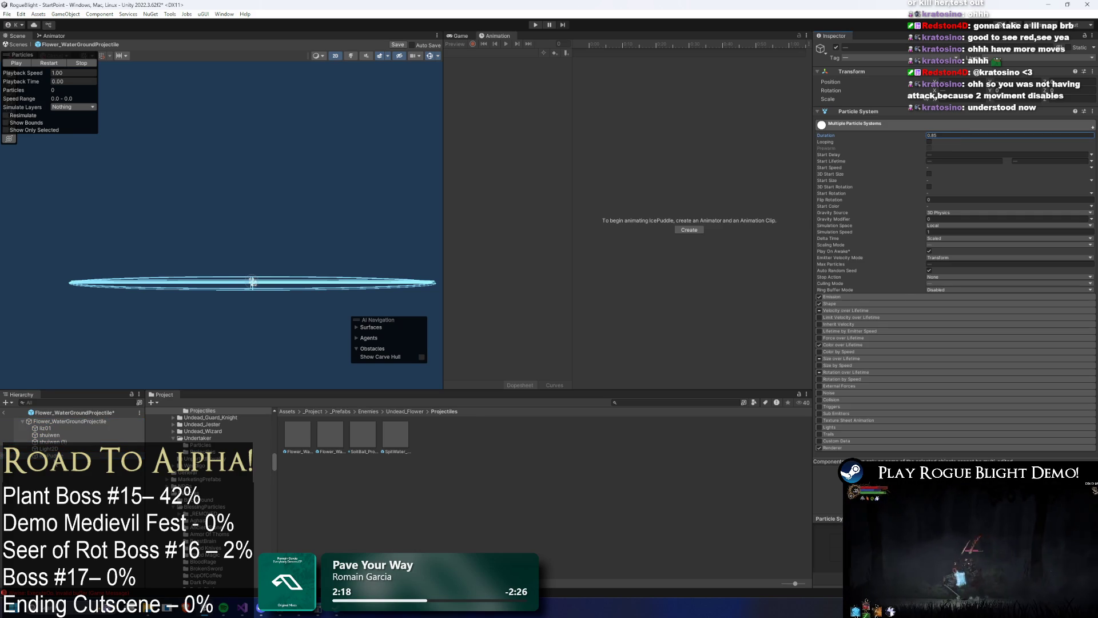
click(251, 282)
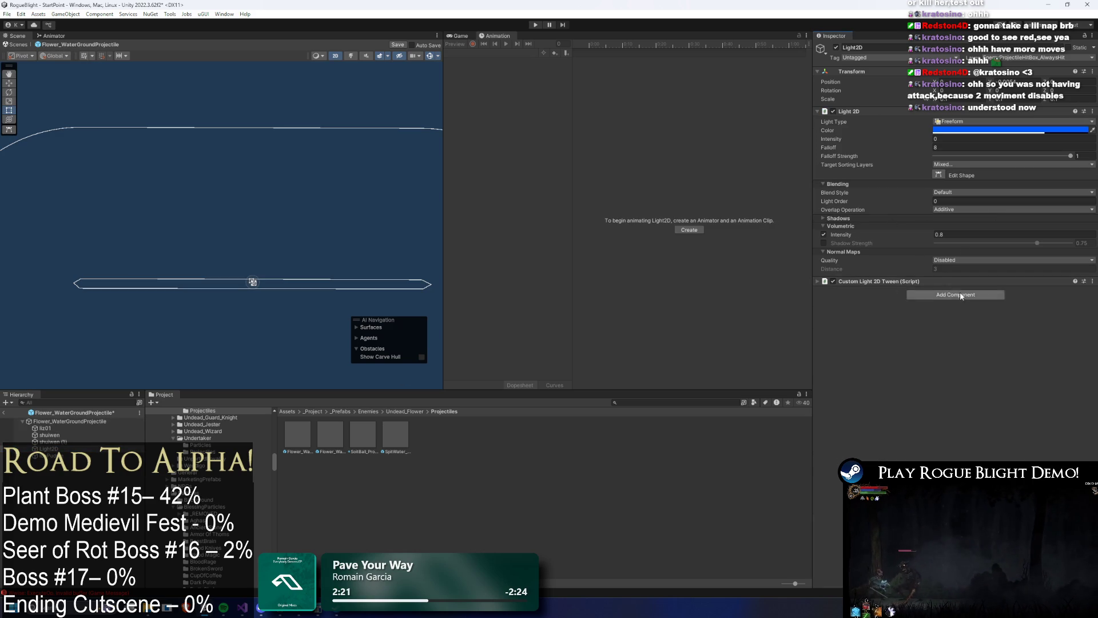
- Review the Custom Light 2D Tween sequences, preview the whole projectile, and start Play mode
click(942, 281)
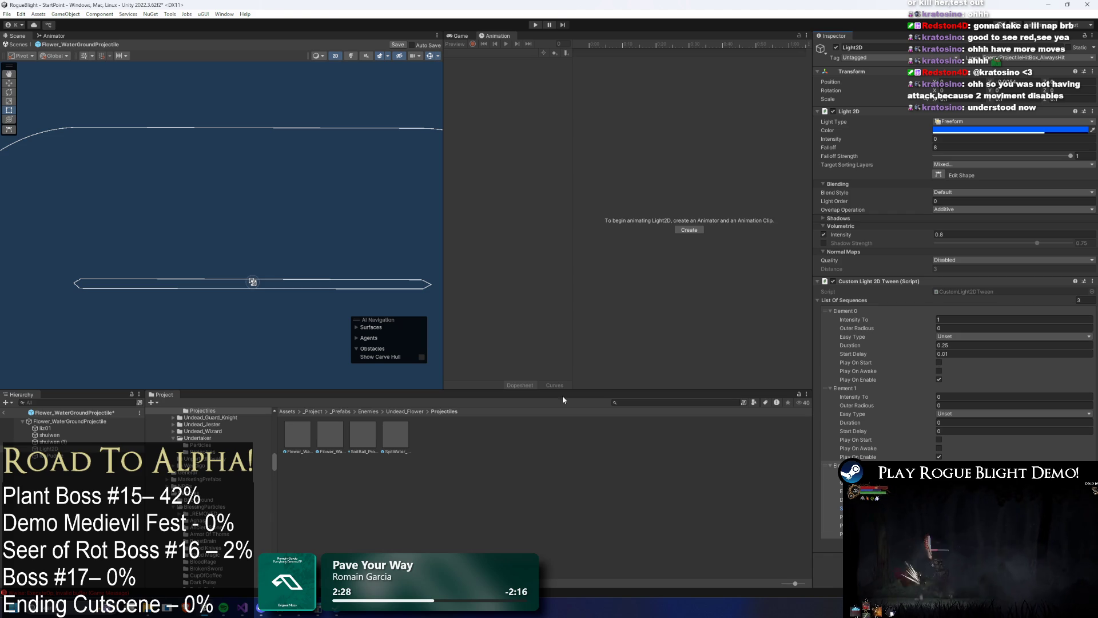
click(77, 421)
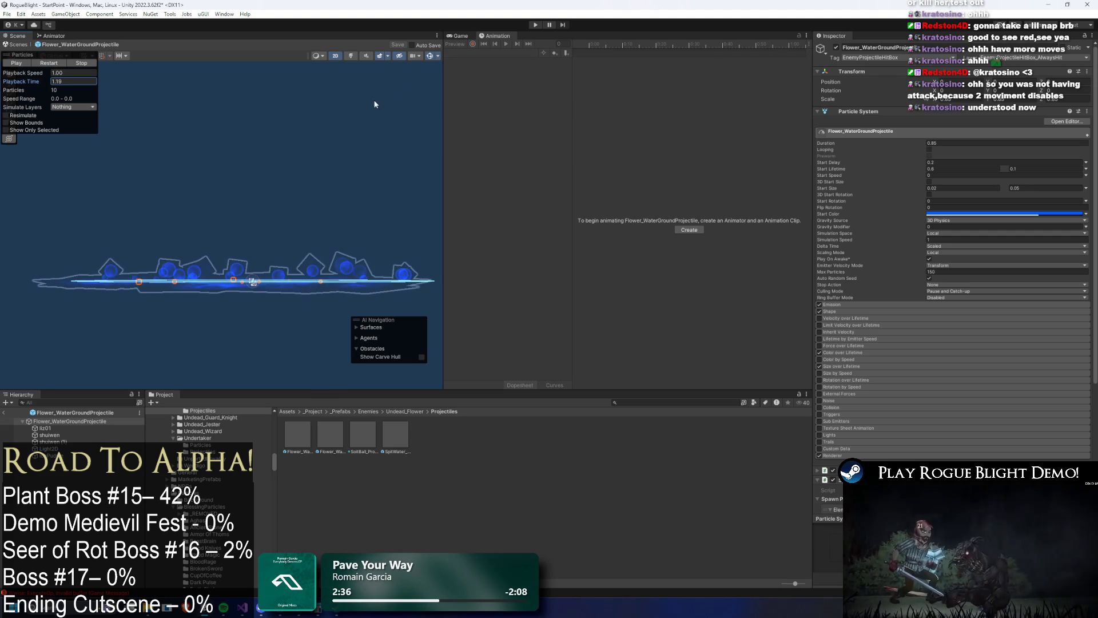
click(538, 25)
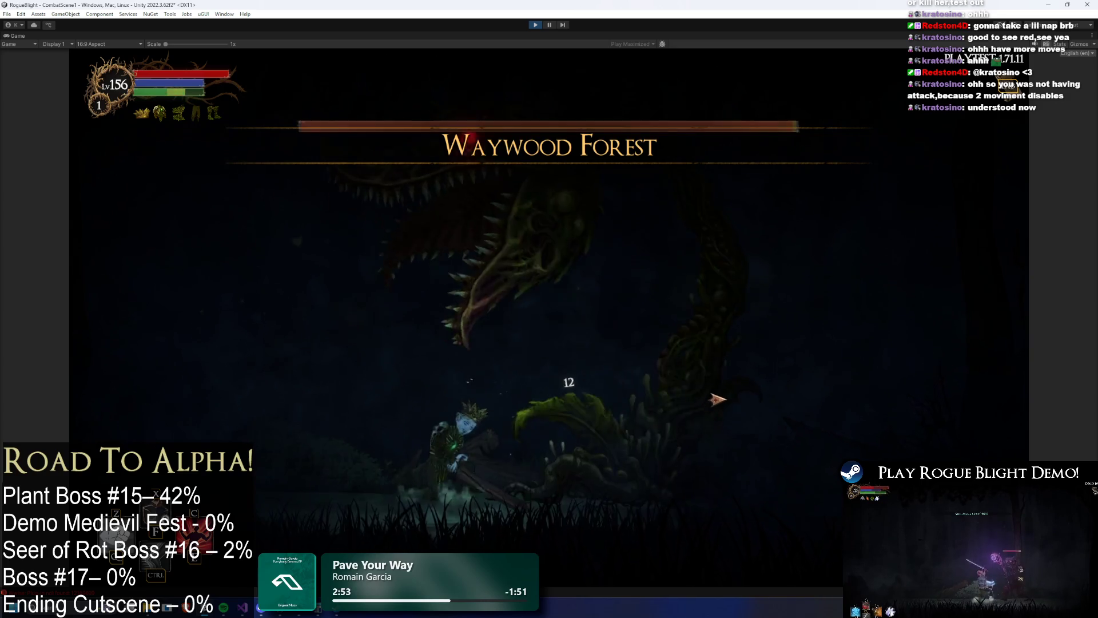
- Slash the Undead Flower boss while dodging its blue water orbs and bubble attacks
click(755, 397)
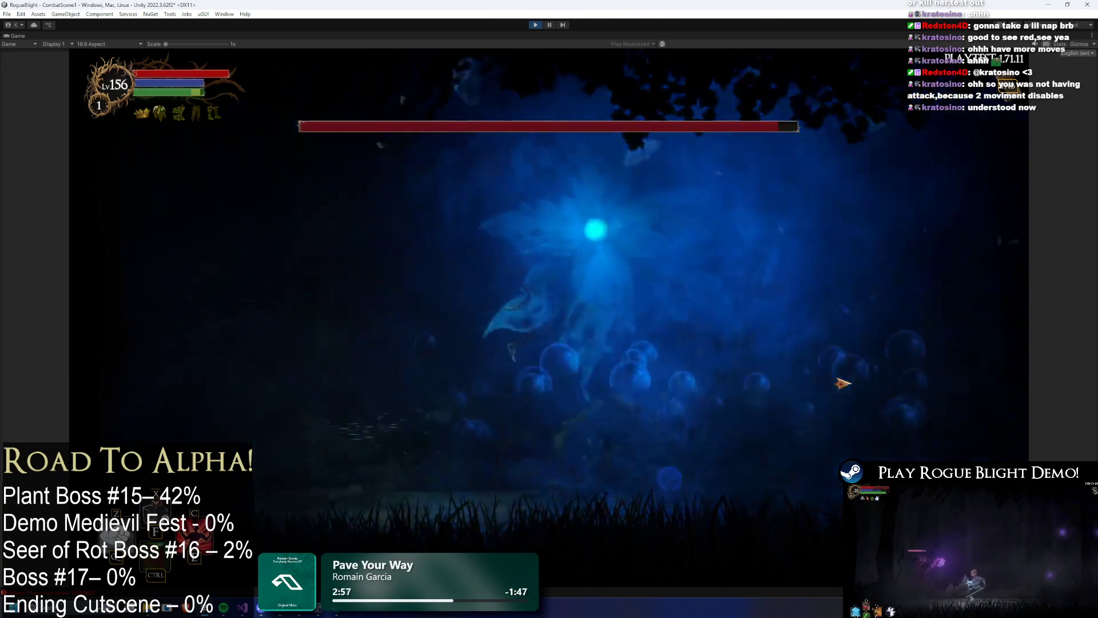
click(846, 386)
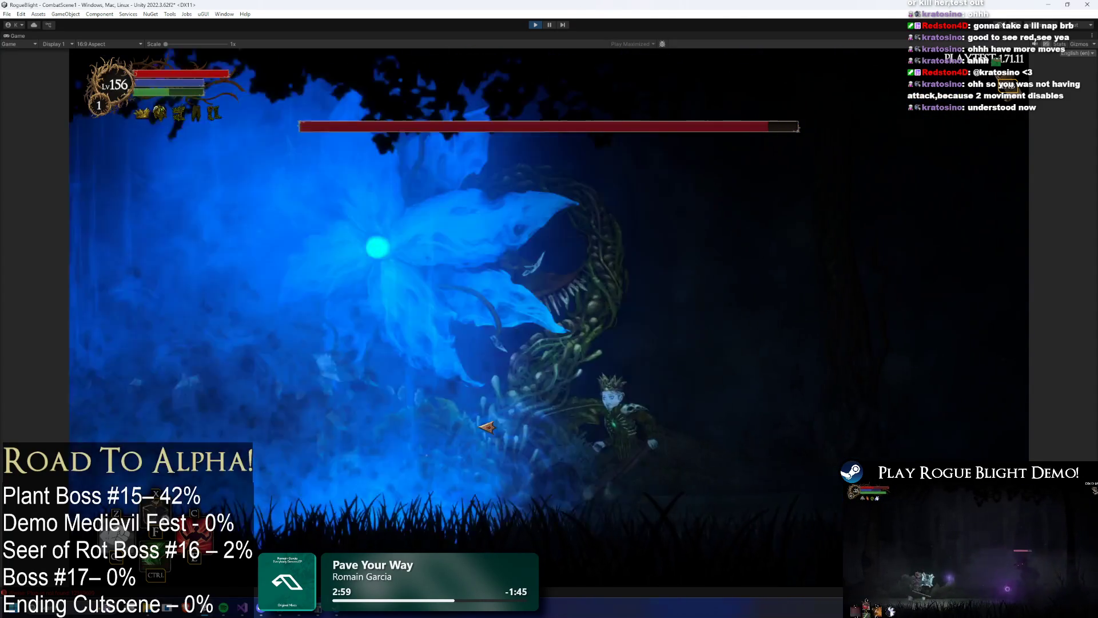
click(599, 410)
key(d)
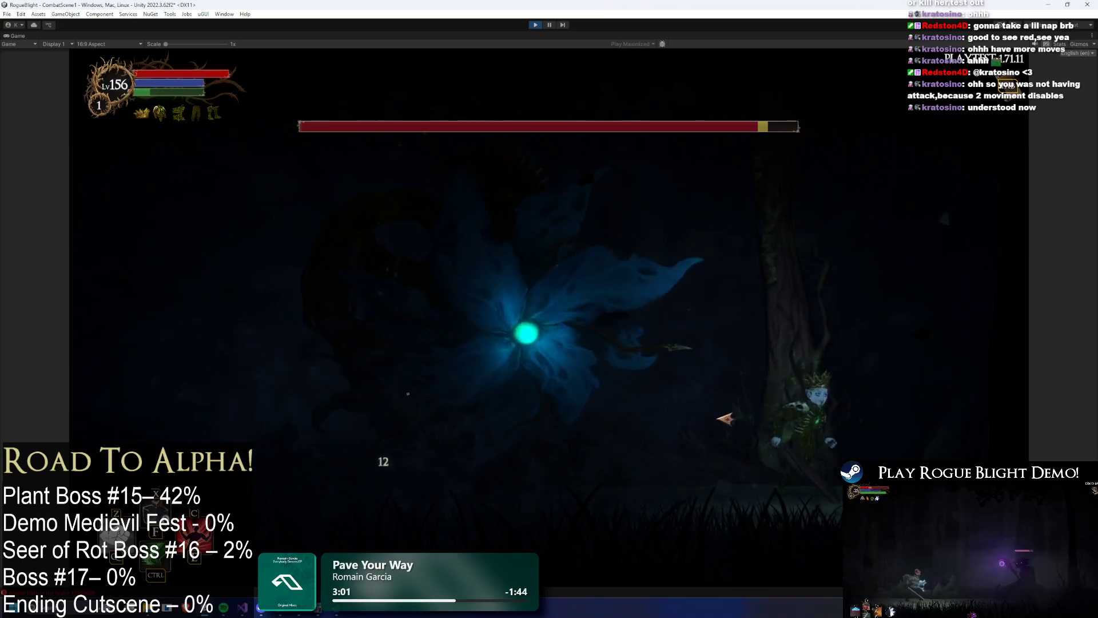
key(a)
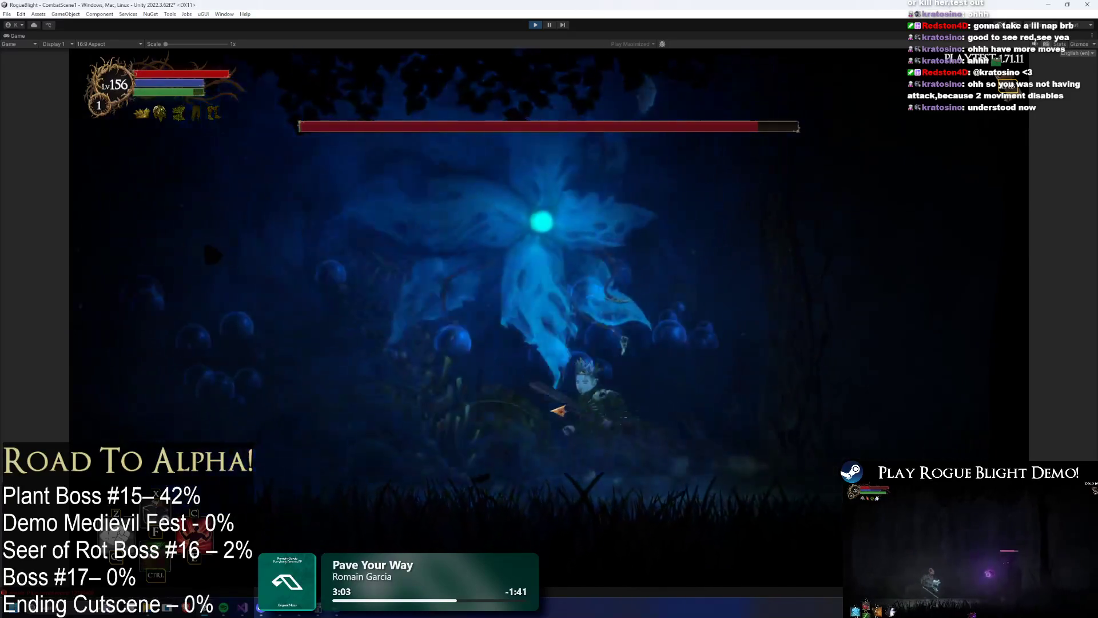
click(794, 422)
key(a)
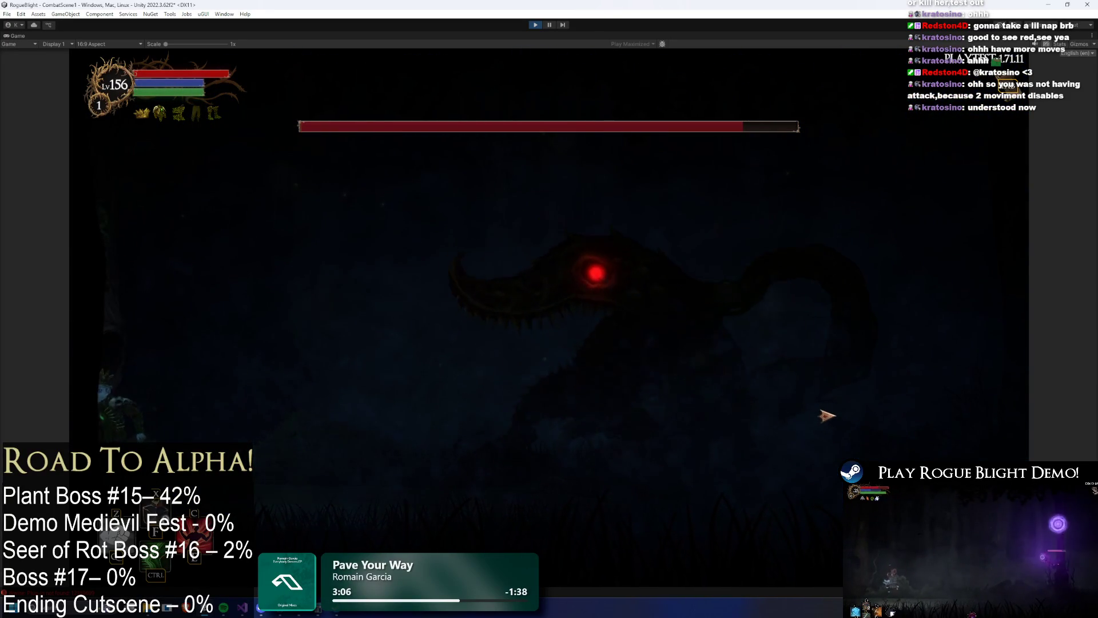
key(space)
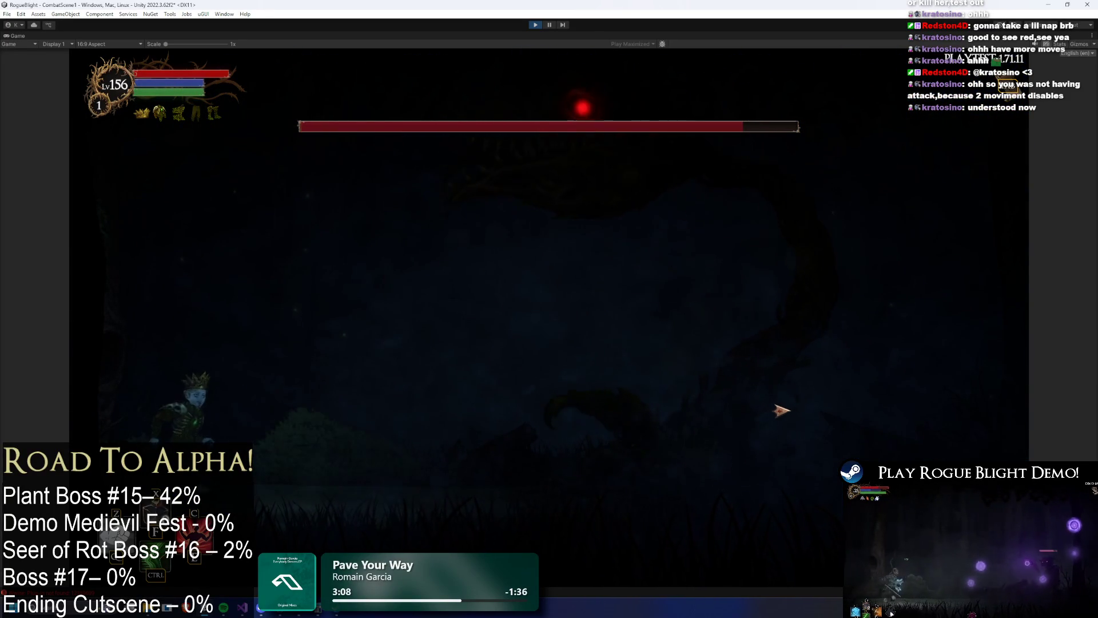
key(d)
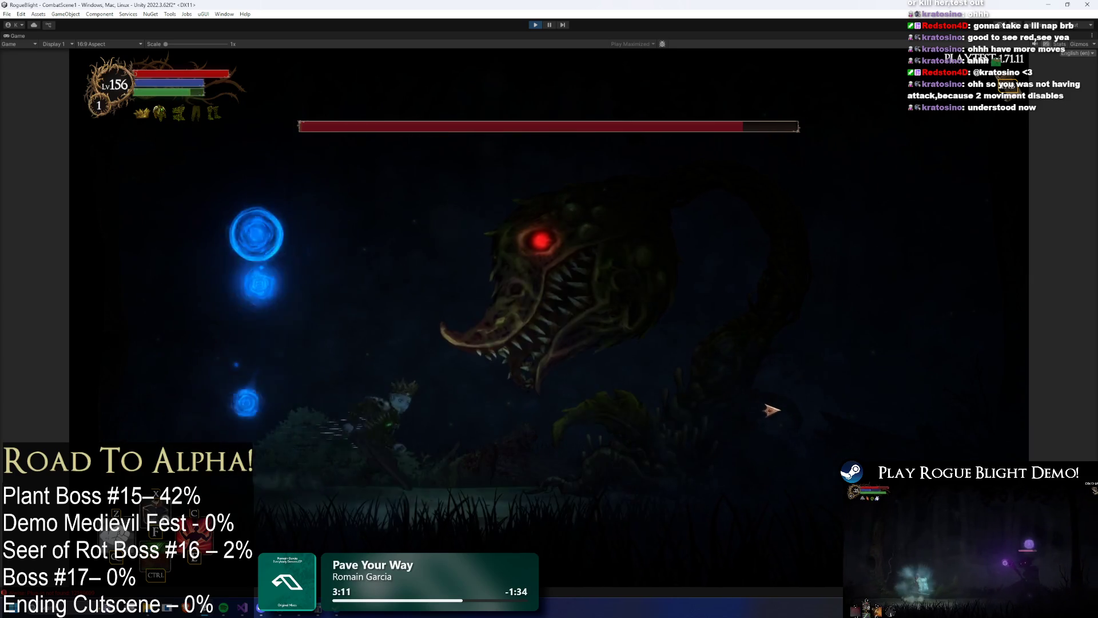
key(a)
key(d)
key(d)
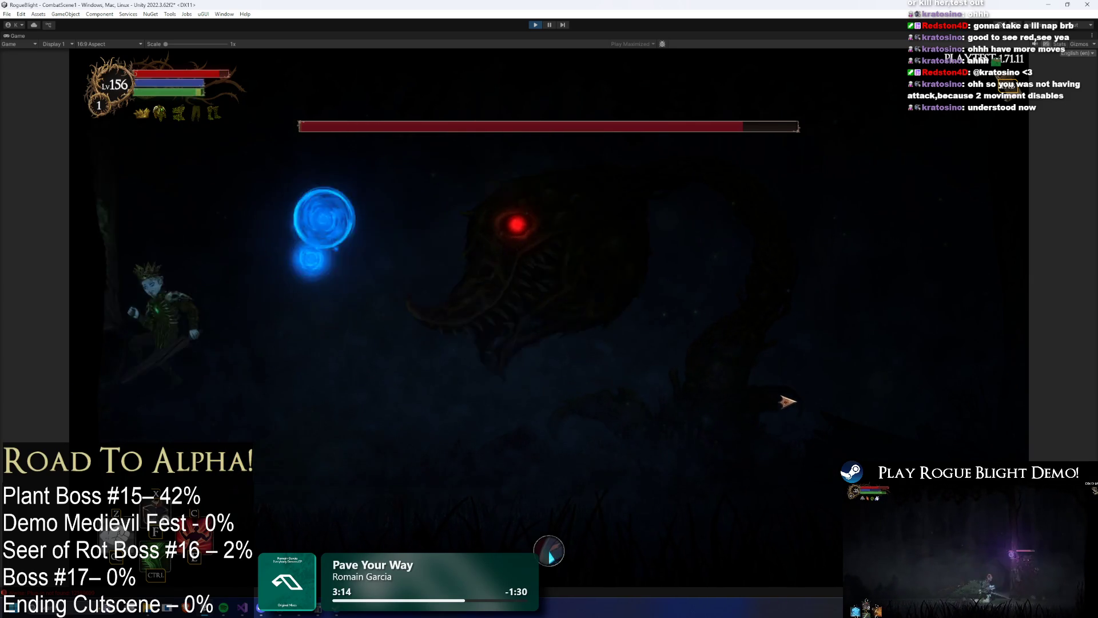
key(a)
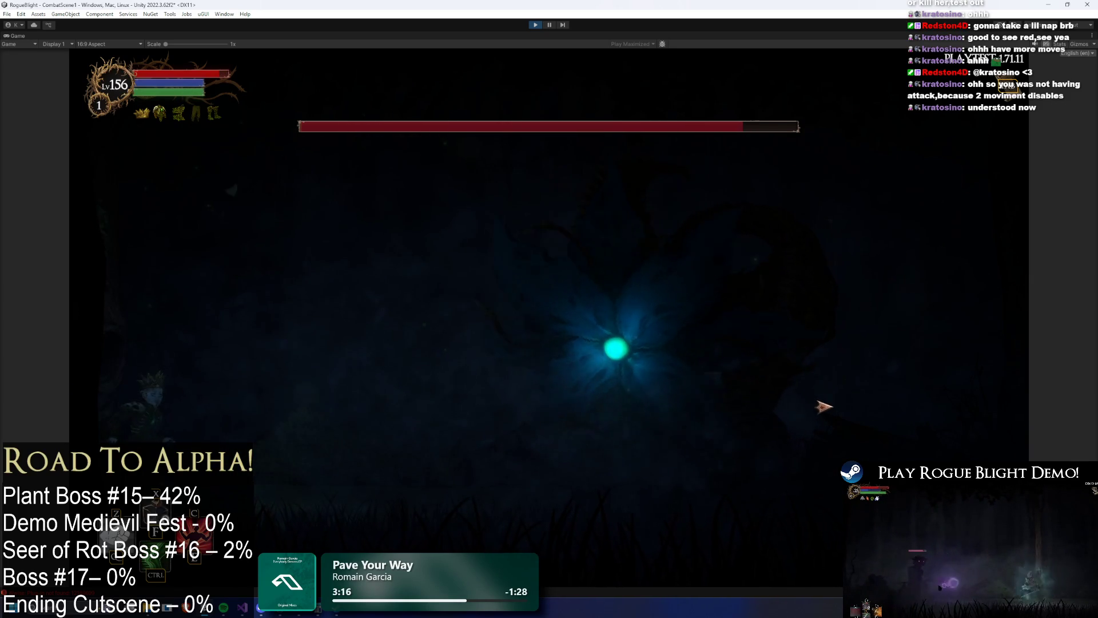
key(d)
key(a)
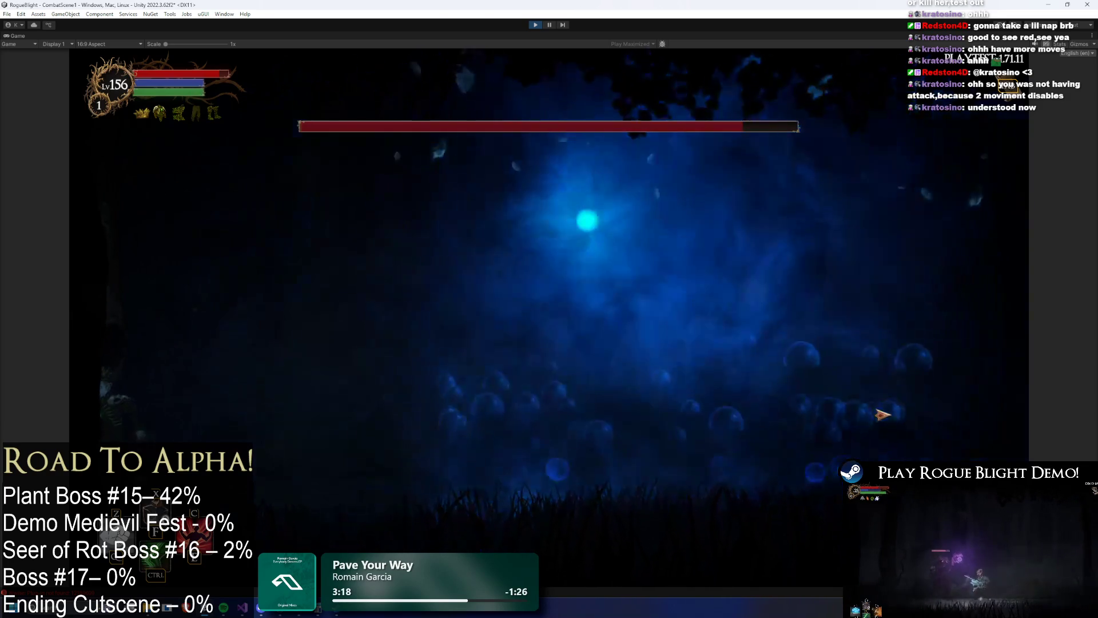
- Climb the left wall to evade bubbles, hit the boss, then restore health and mana with F1
key(d)
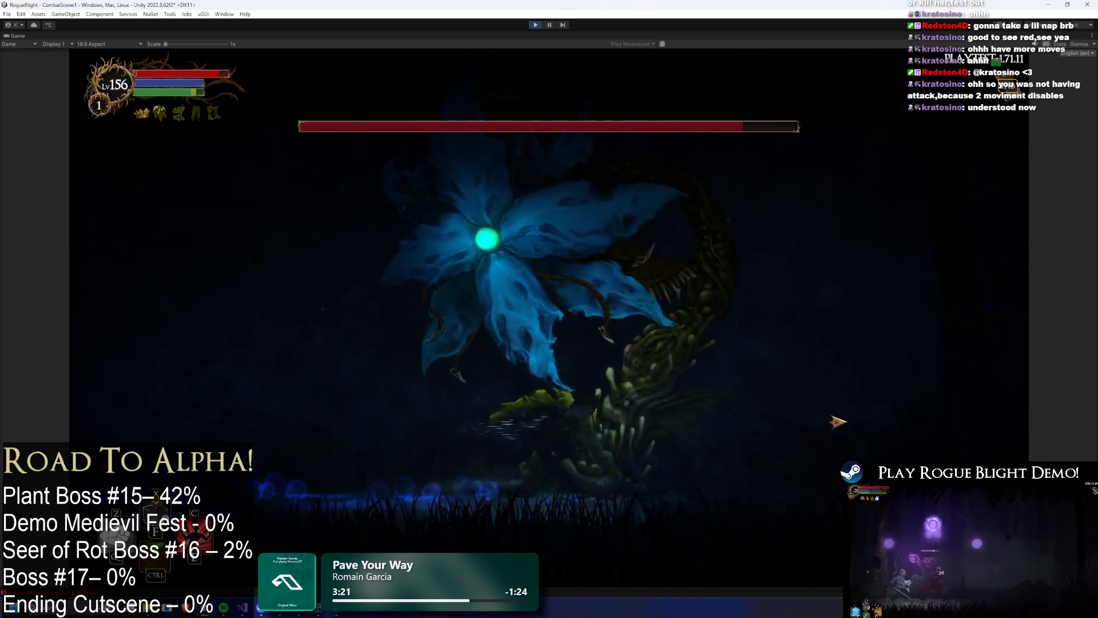
key(d)
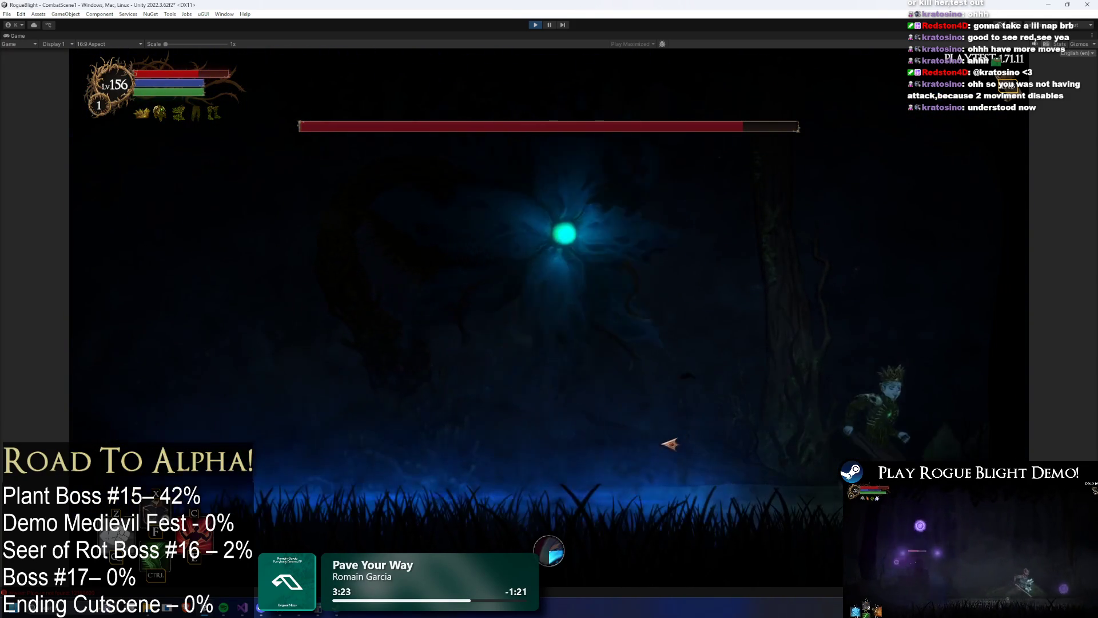
key(a)
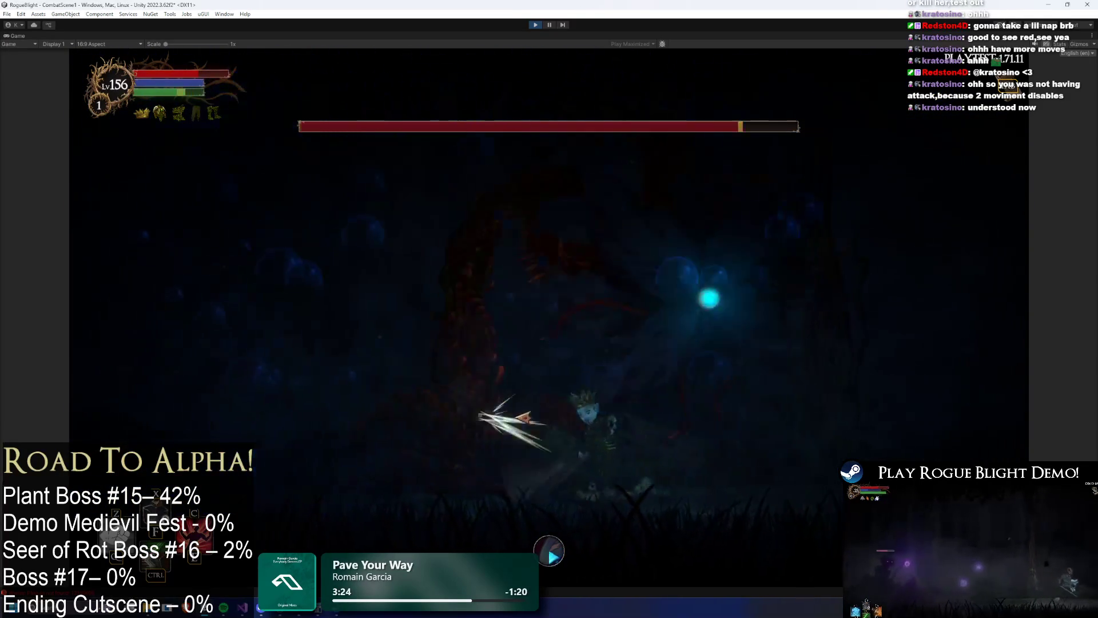
key(a)
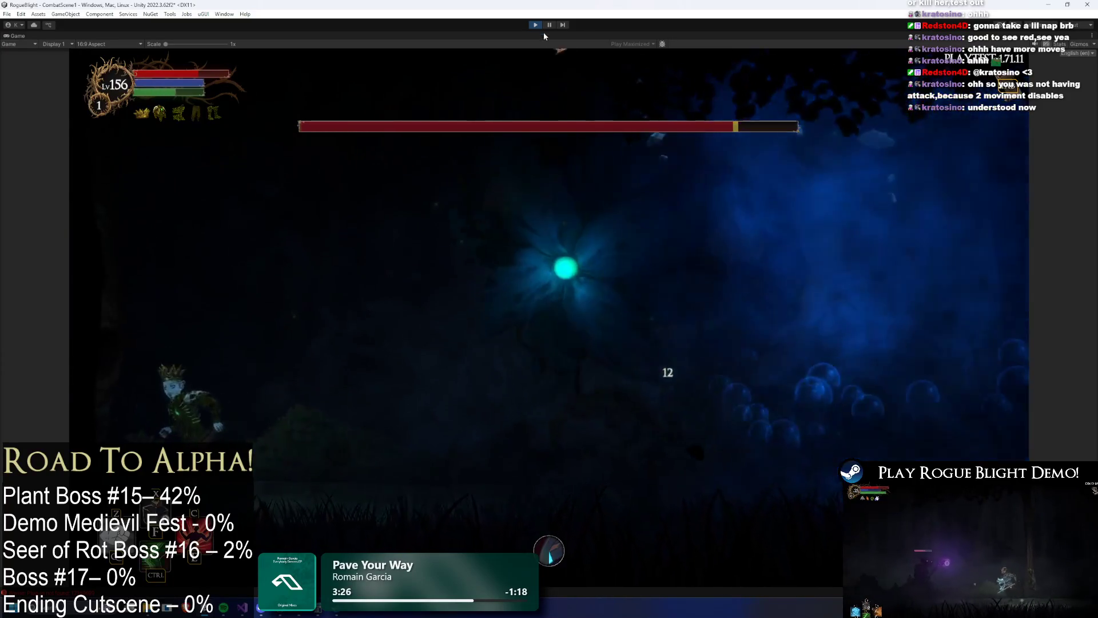
key(a)
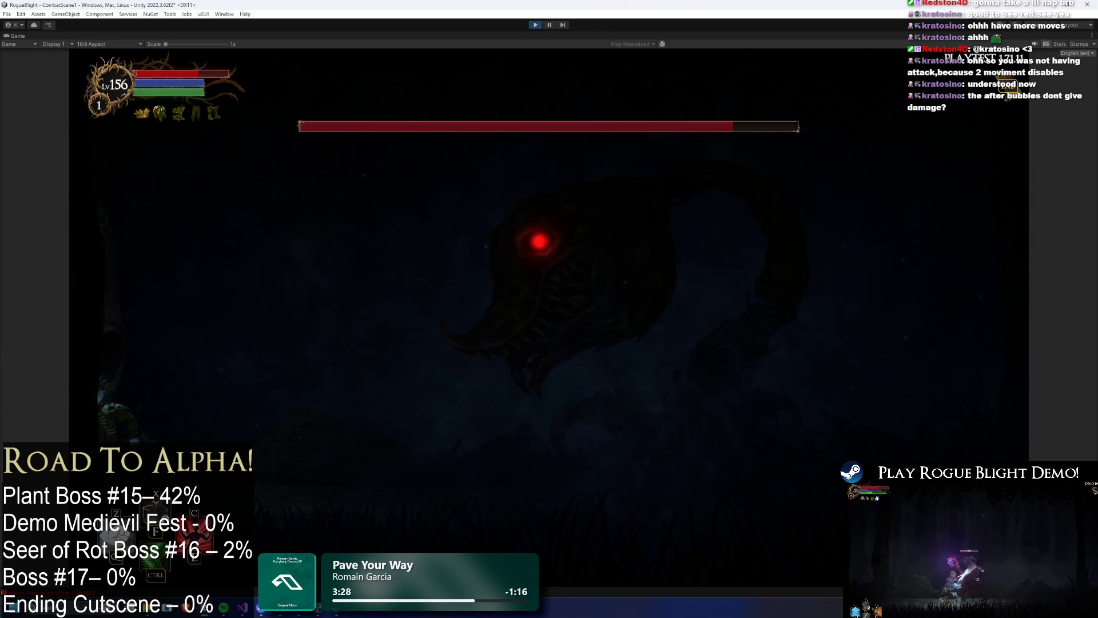
key(a)
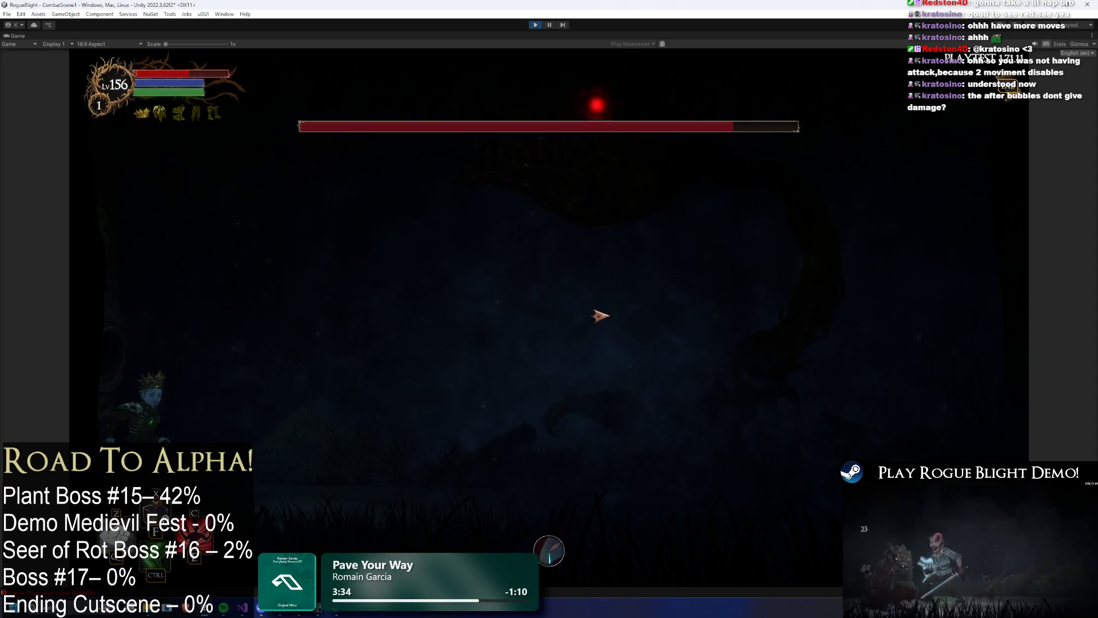
key(space)
click(602, 311)
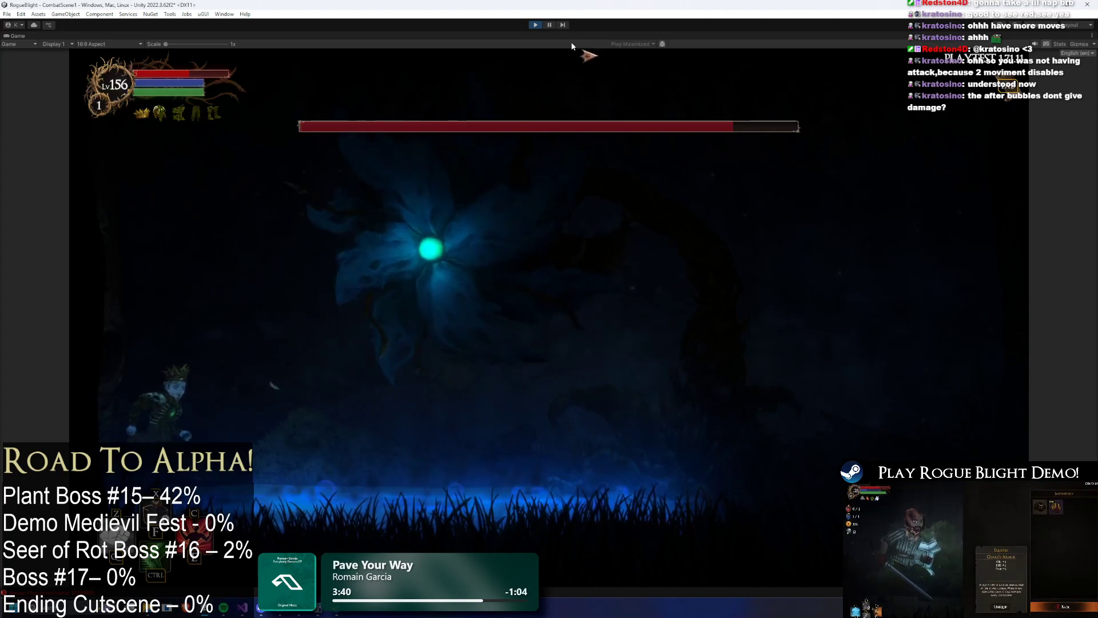
key(d)
key(a)
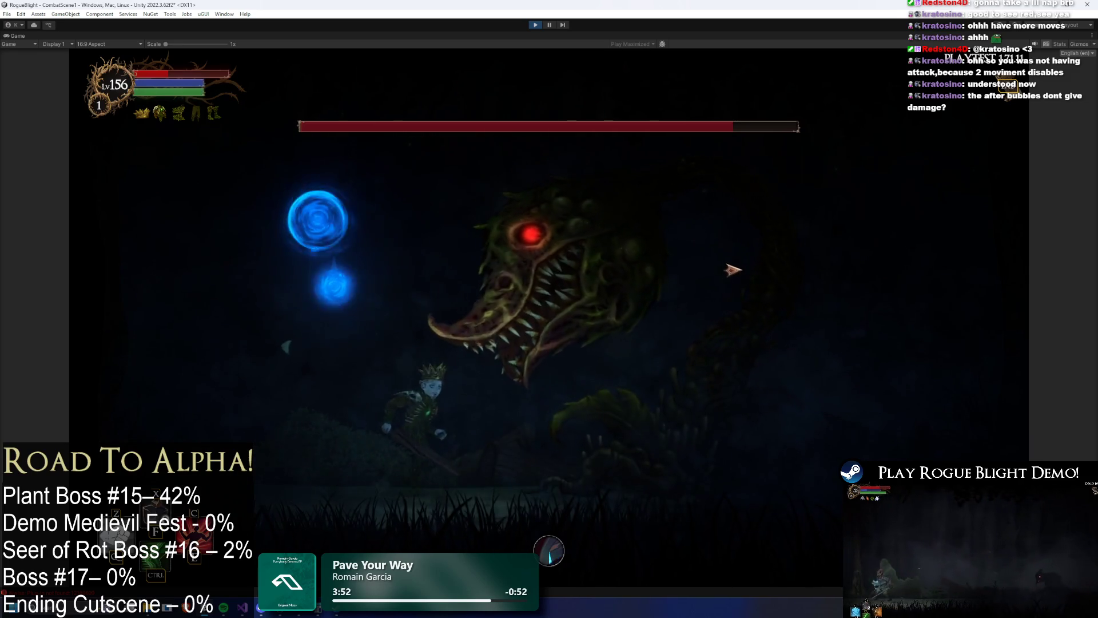
key(Right)
key(x)
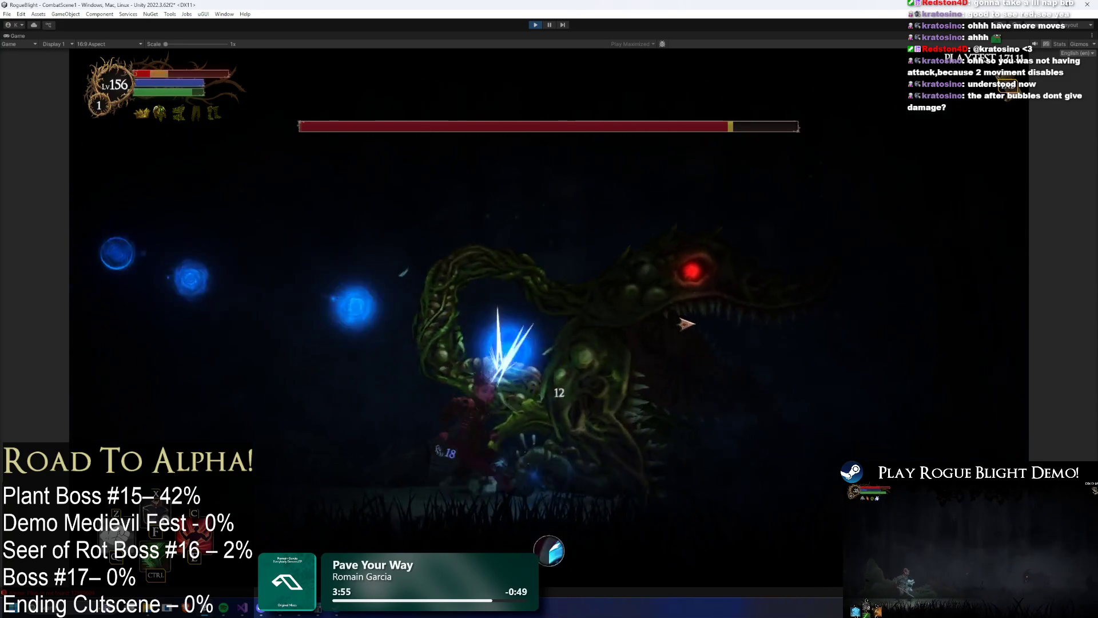
key(Left)
key(F1)
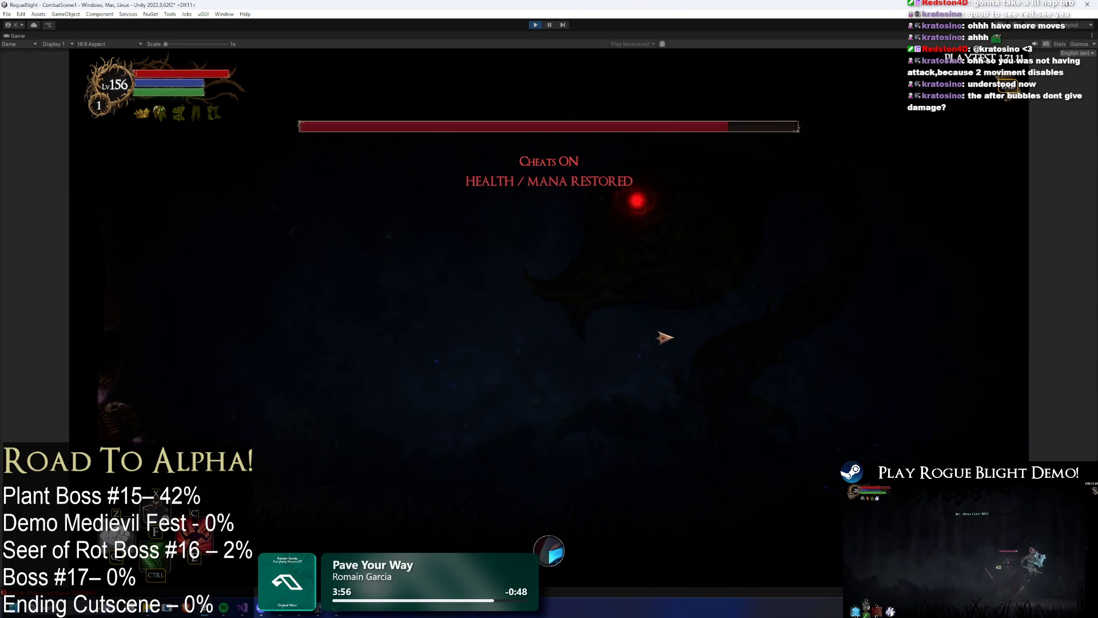
- Maneuver around the plant boss, jumping and slashing it with the sword
key(Right)
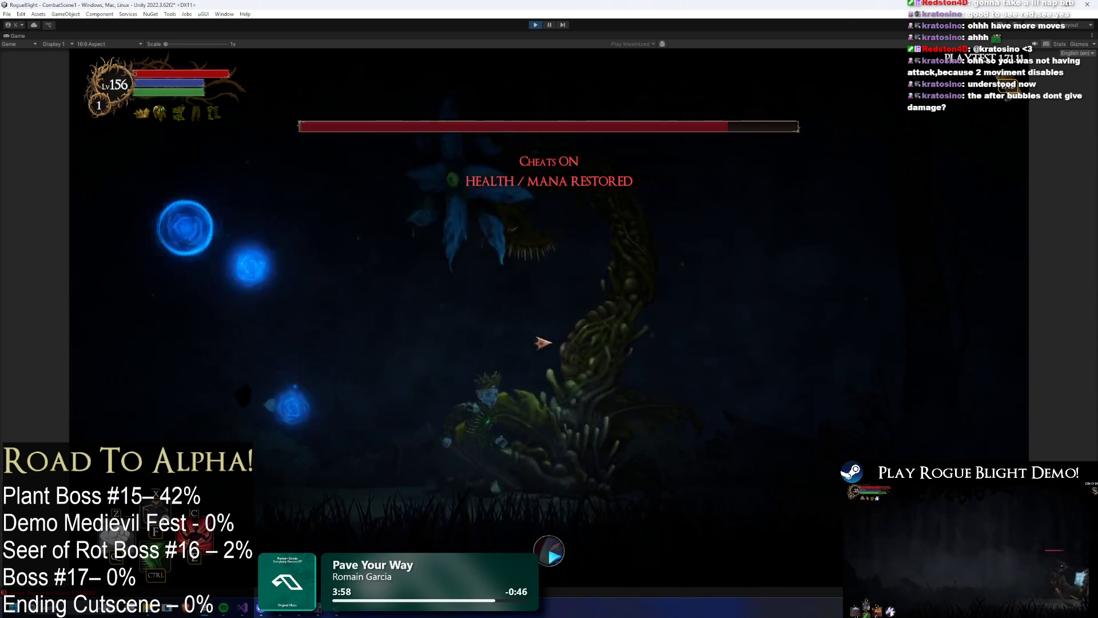
key(Right)
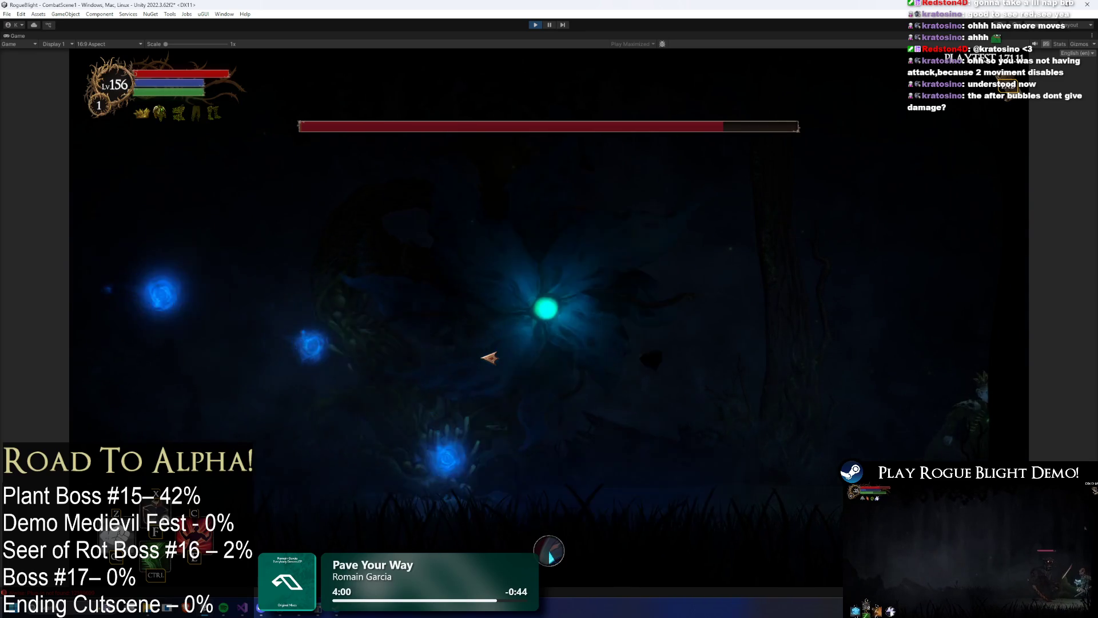
key(Left)
key(Left)
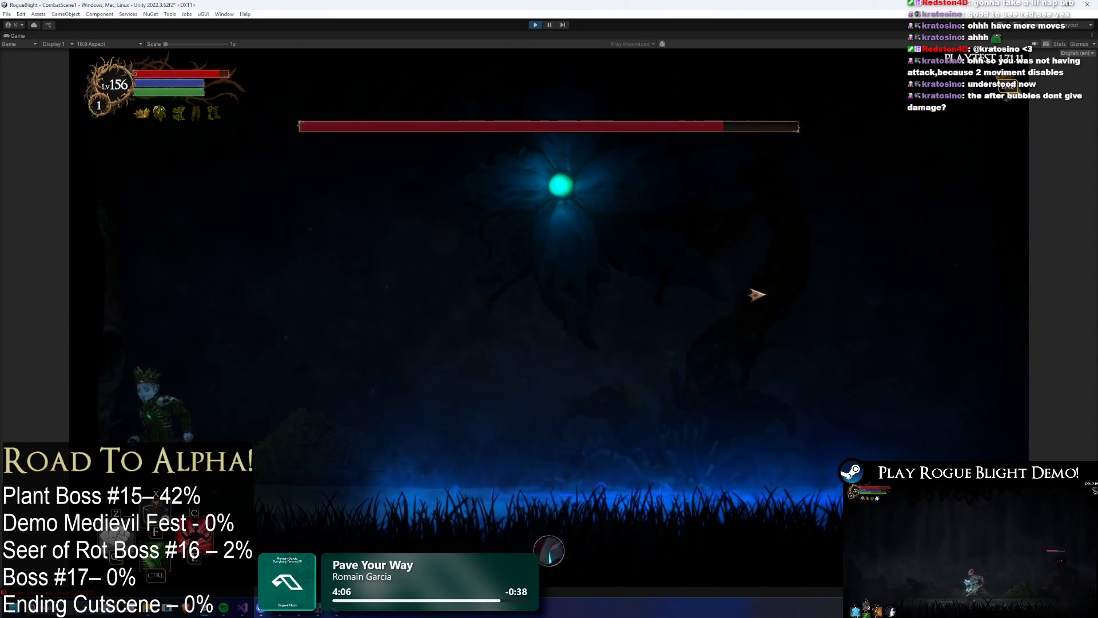
key(space)
key(Right)
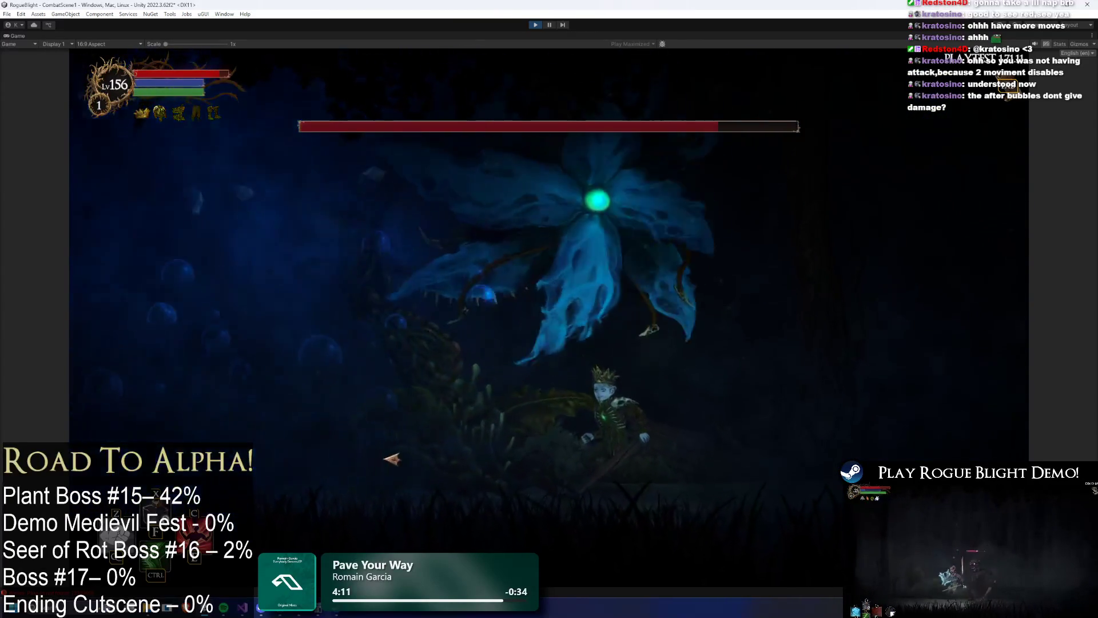
click(482, 422)
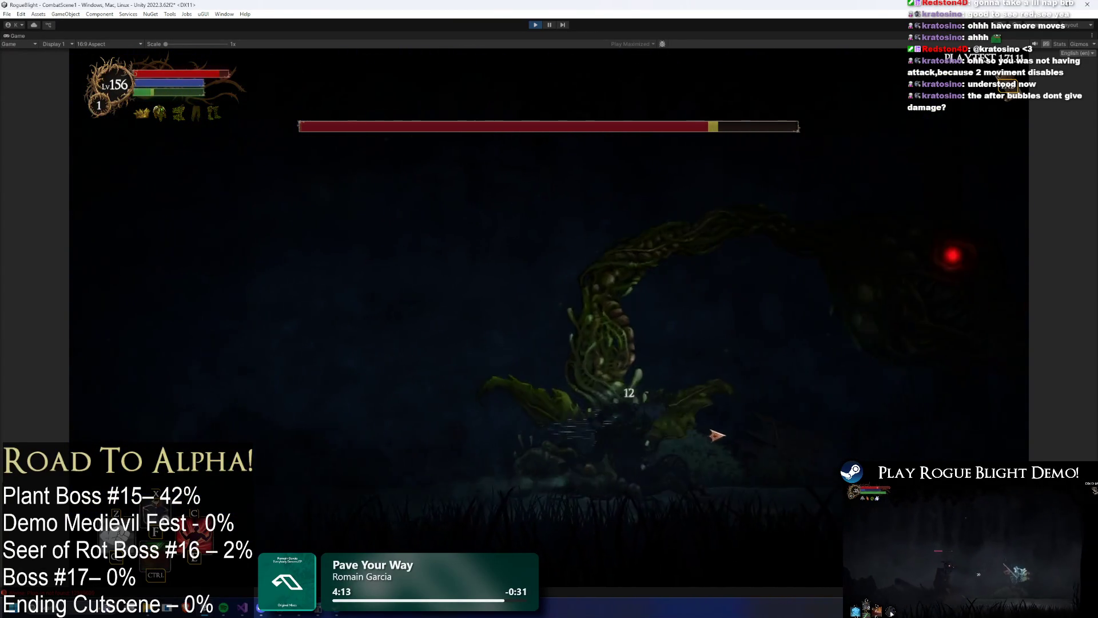
click(632, 392)
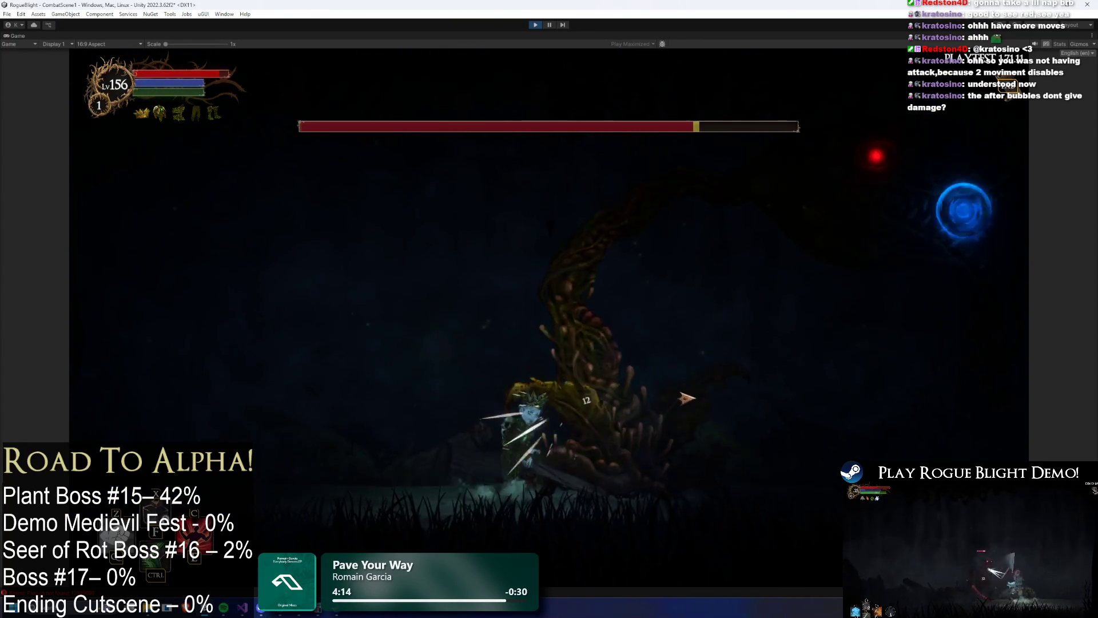
key(Left)
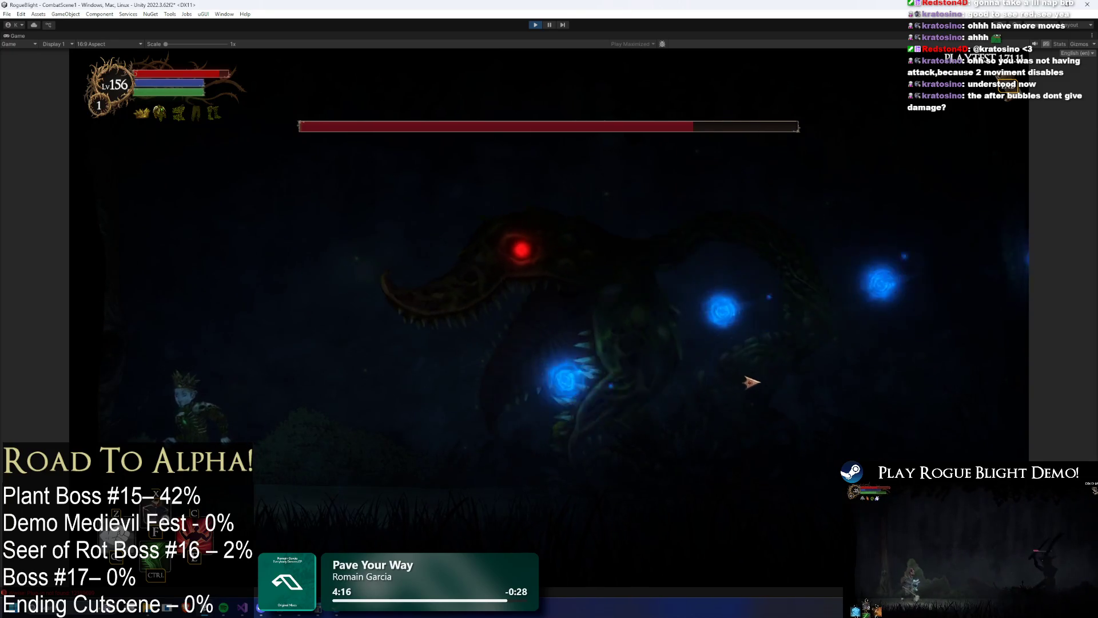
key(space)
click(745, 369)
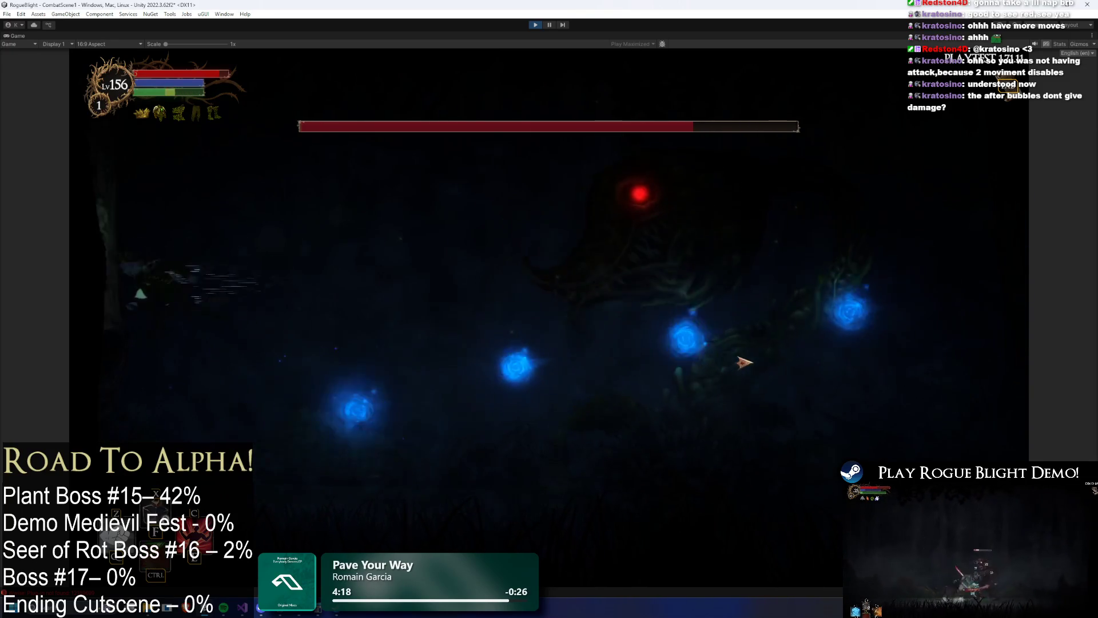
- Keep striking the boss down to about 60% health, then exit Play mode
key(Right)
key(Right)
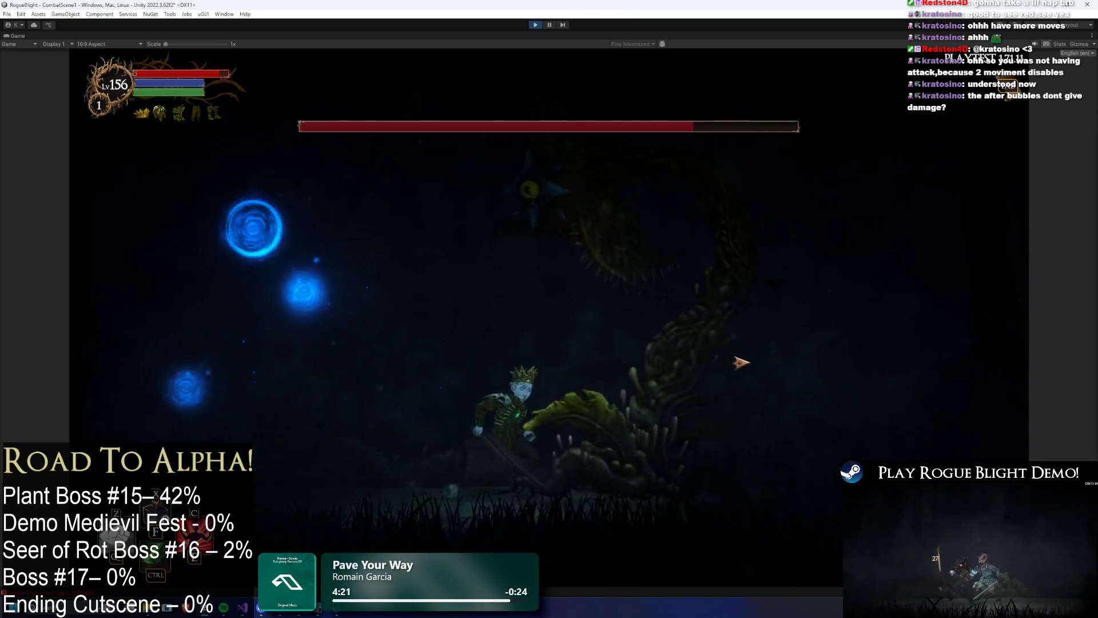
click(735, 363)
key(Right)
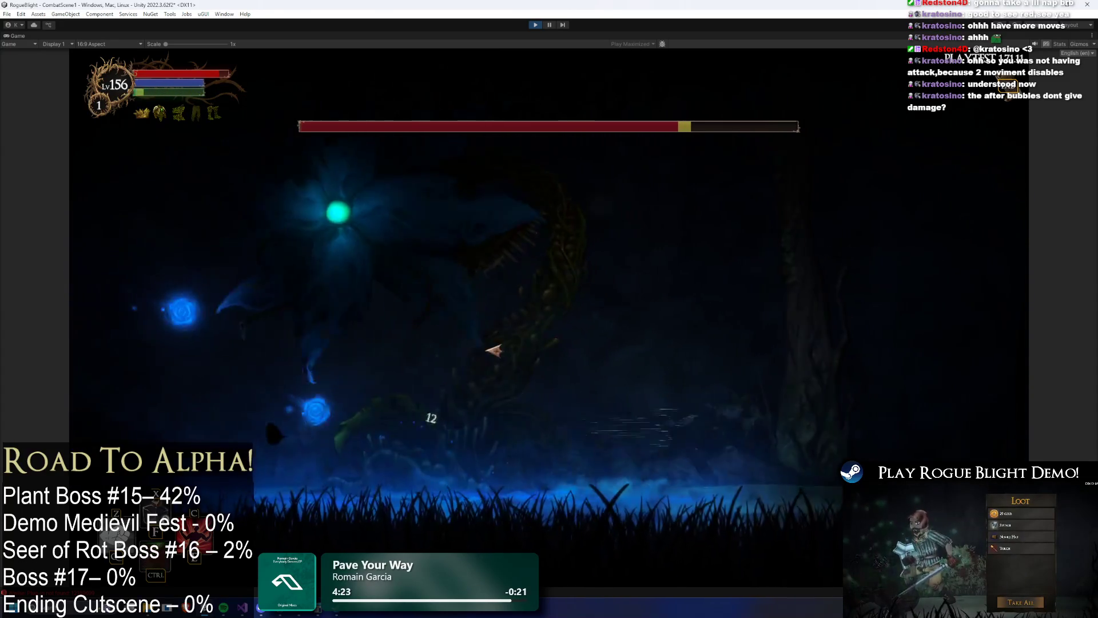
key(Left)
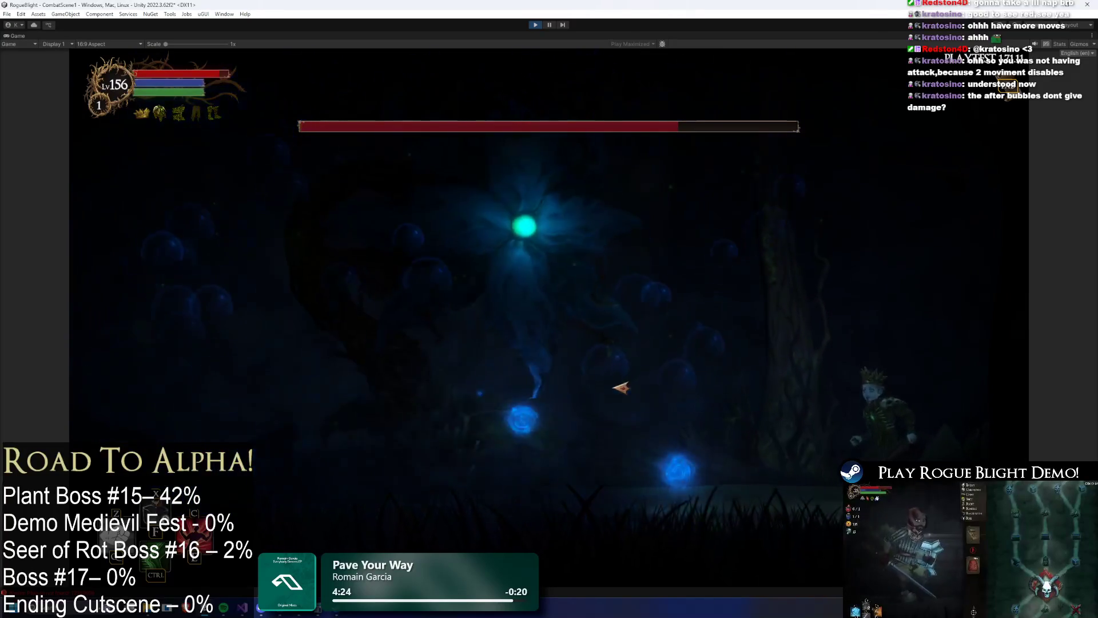
click(522, 410)
key(Left)
click(736, 416)
key(Right)
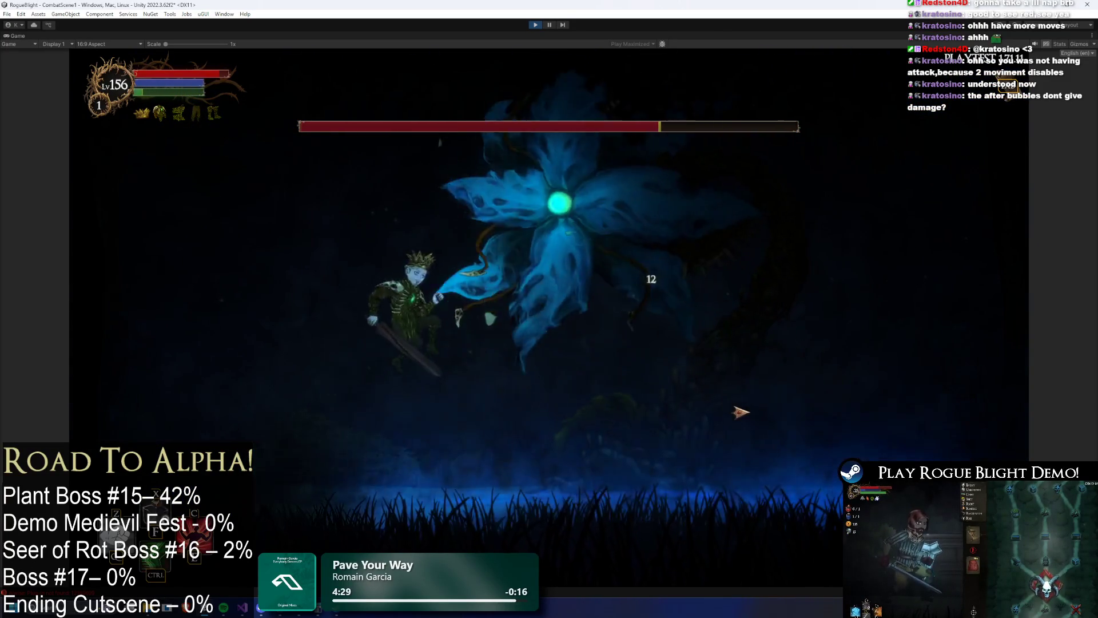
key(Right)
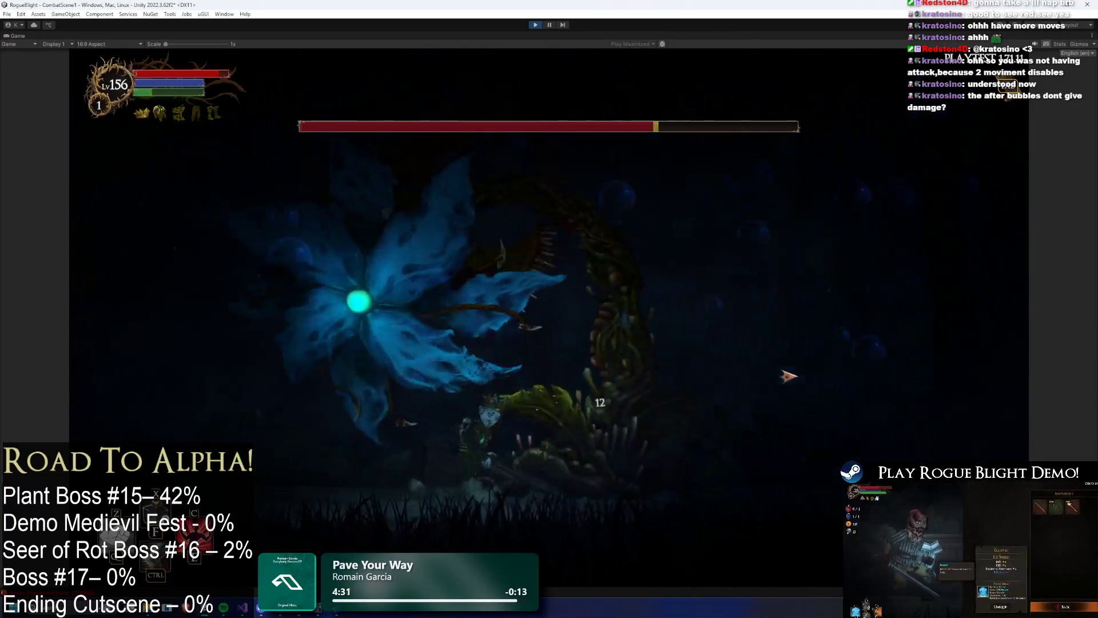
click(643, 354)
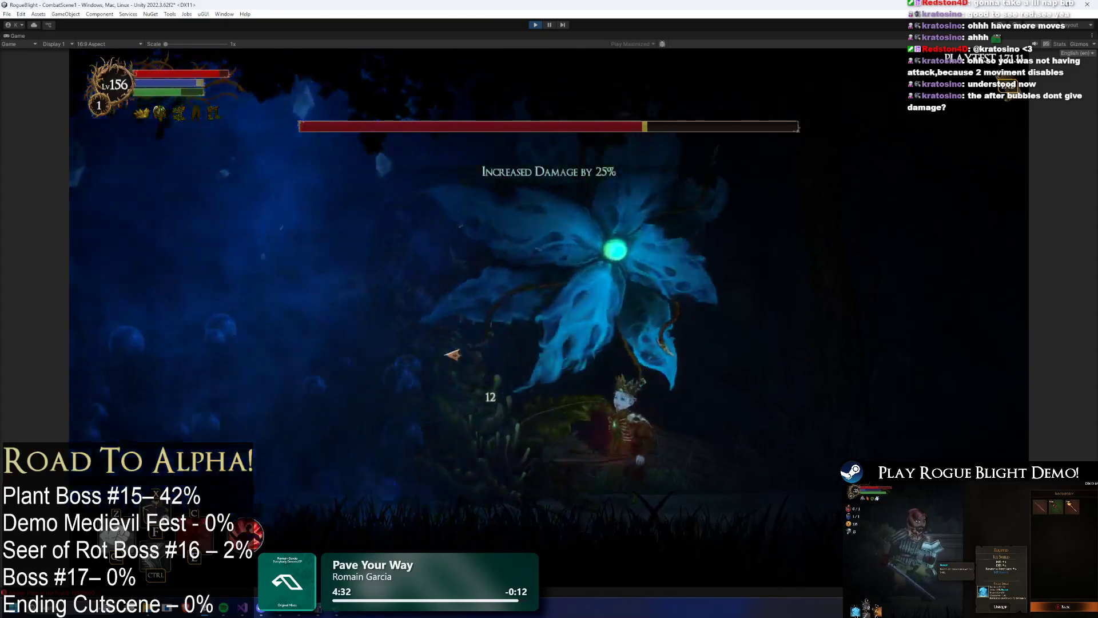
click(629, 298)
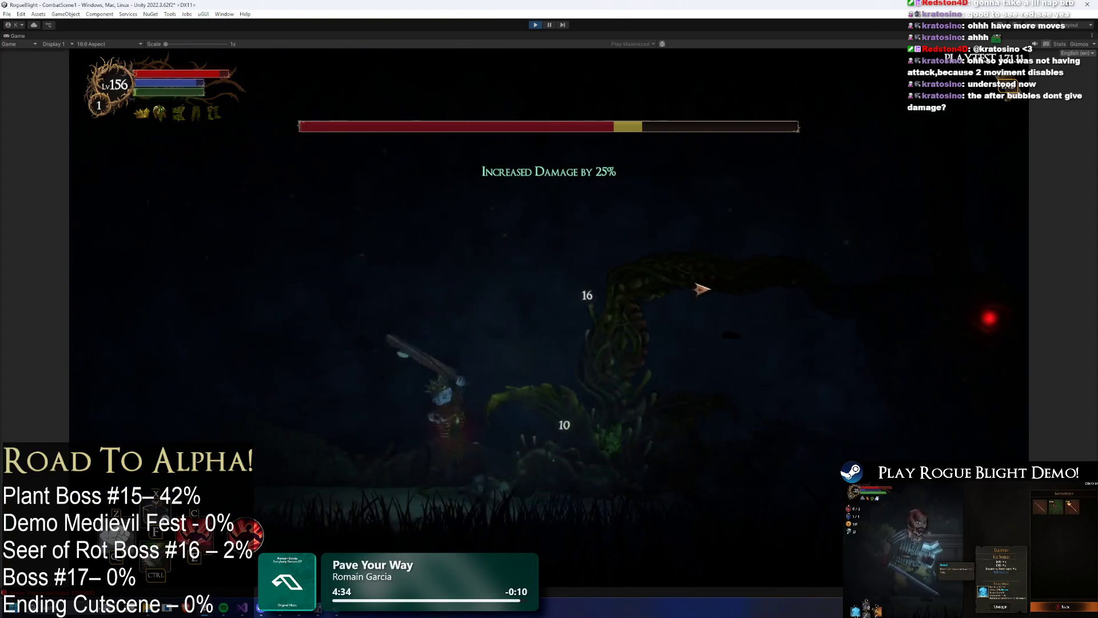
key(Left)
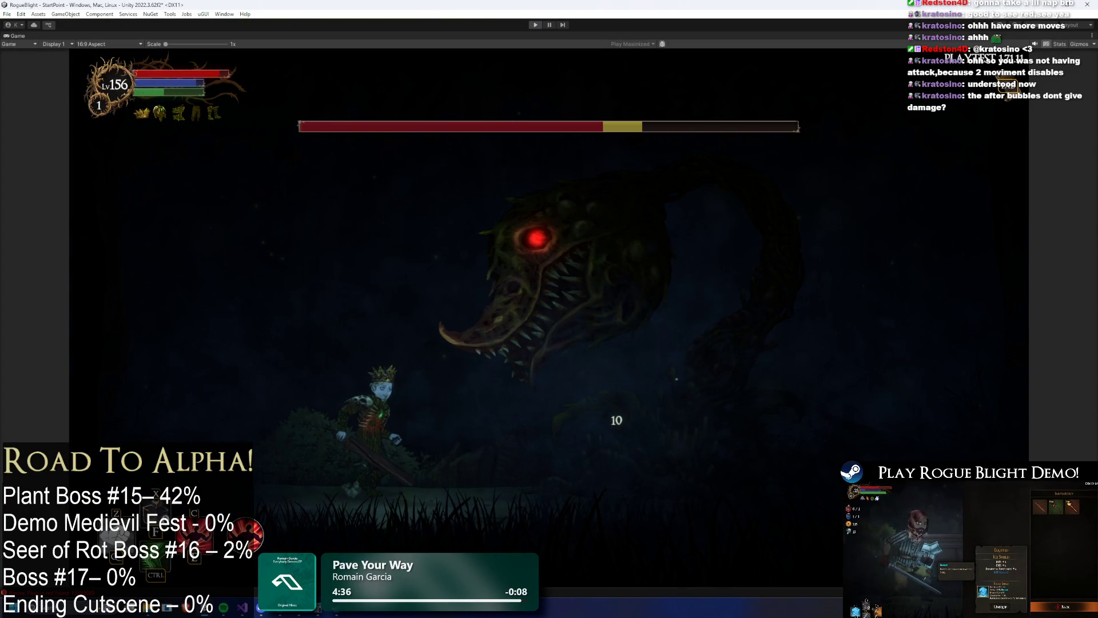
key(ctrl+p)
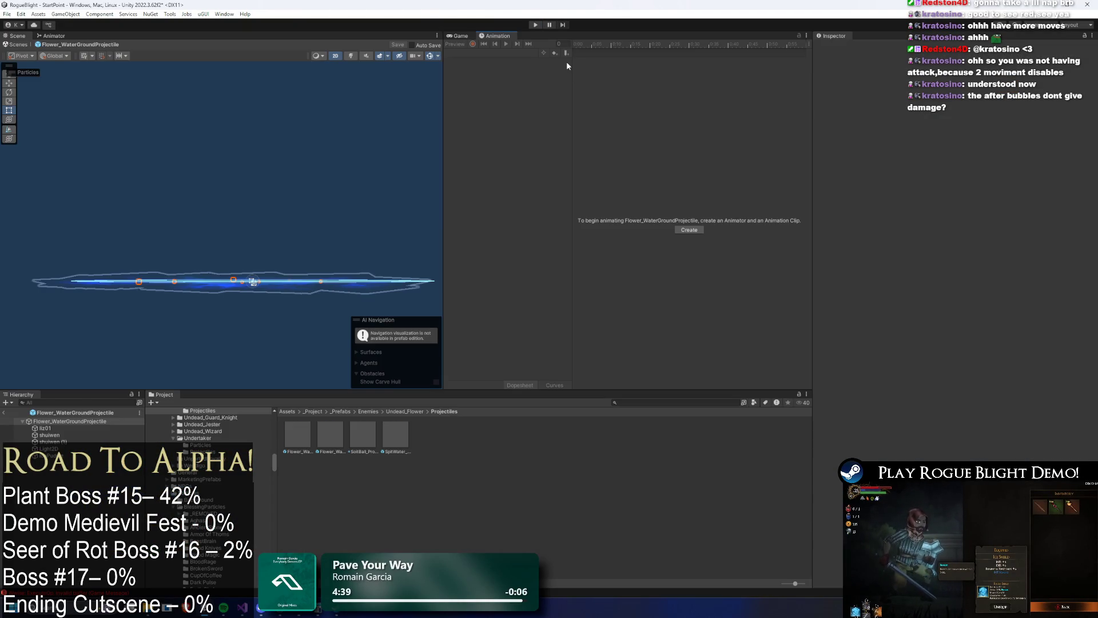
- Search the project for 'prefa' and open UndeadFlowerBoss_Prefab in Prefab Mode
click(643, 404)
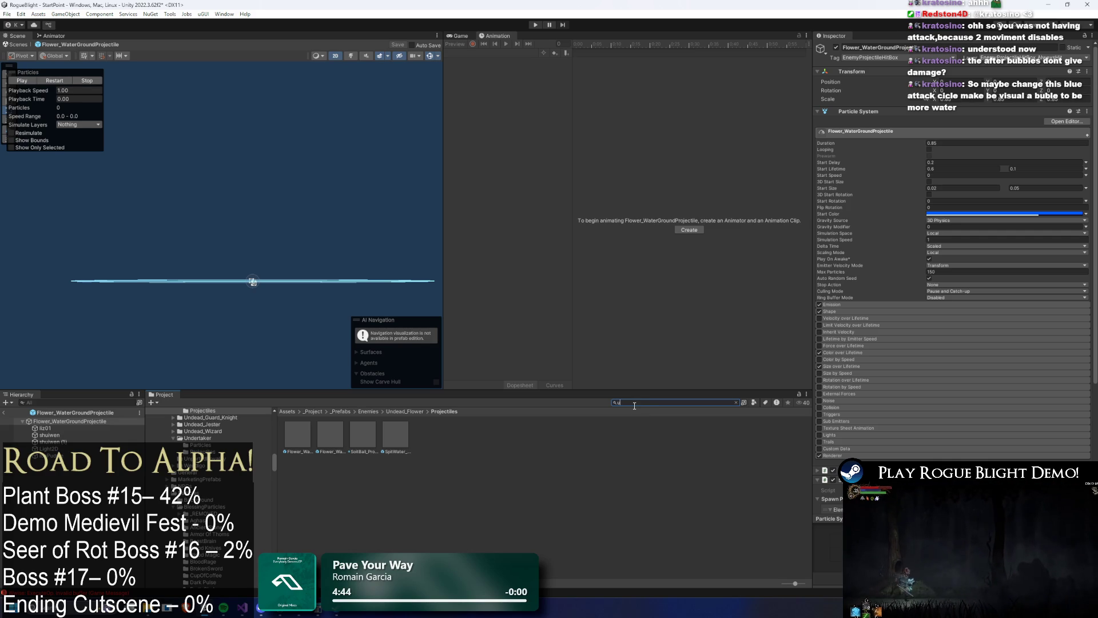
text(prefa)
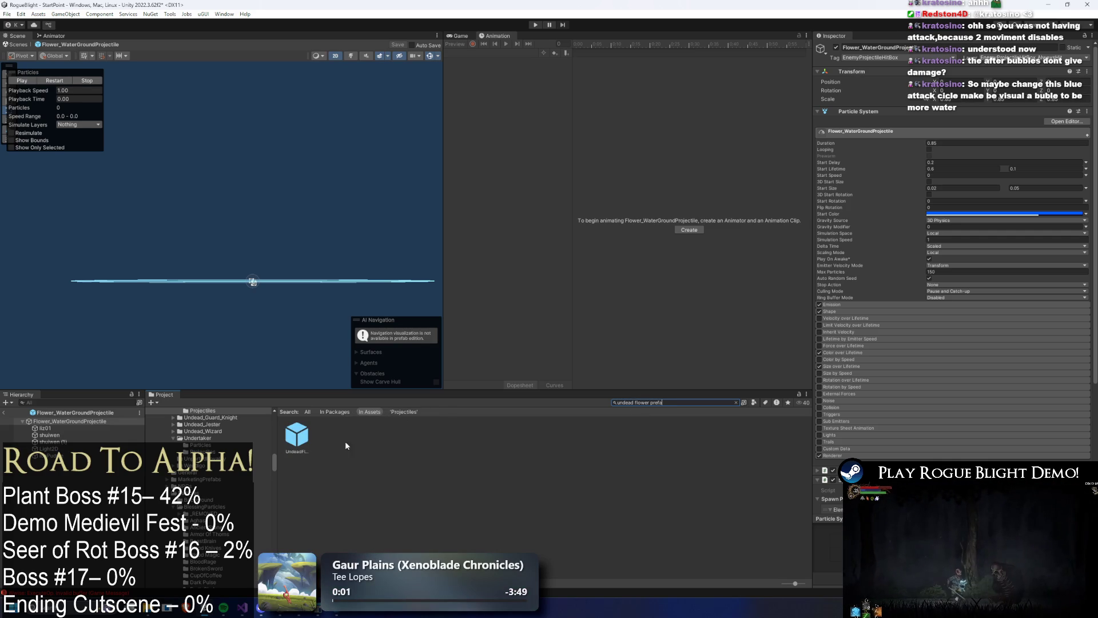
double_click(297, 436)
click(492, 55)
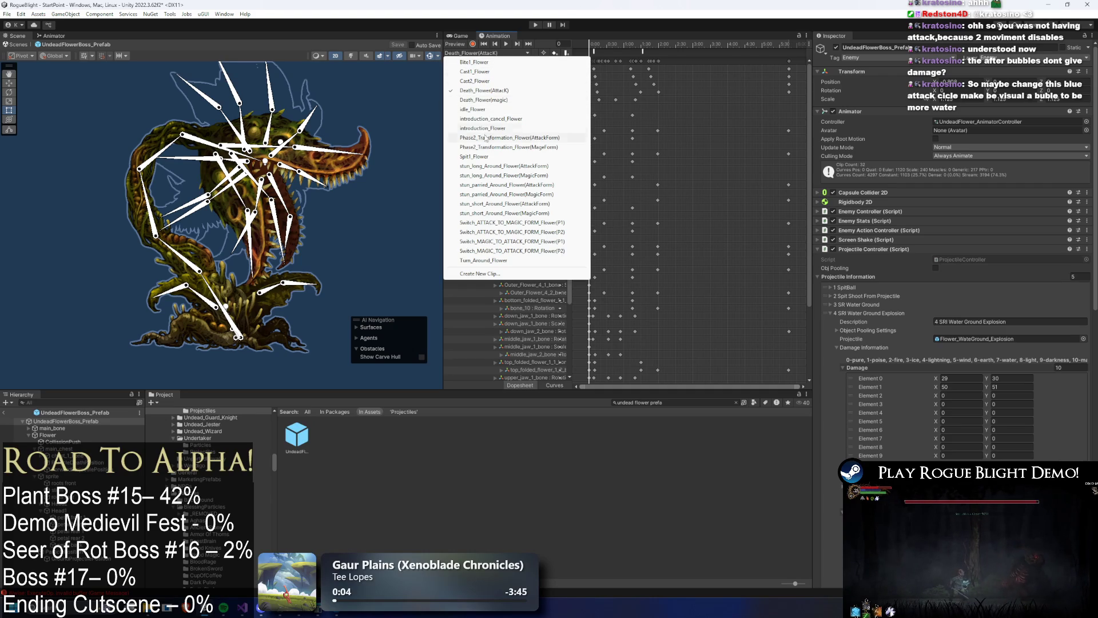
- Load the Spit1_Flower clip, scrub to frame 24, and select the event at frame 23
click(484, 157)
drag(606, 40, 624, 43)
click(622, 52)
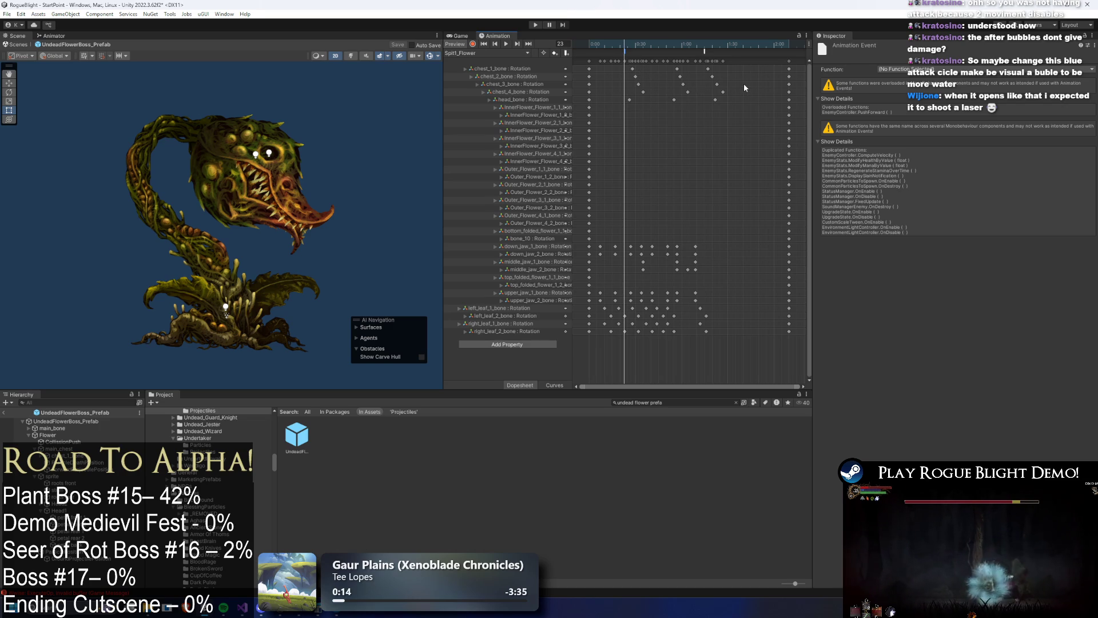
- Make the Spit1_Flower animation event call LookAtPlayer()
click(926, 69)
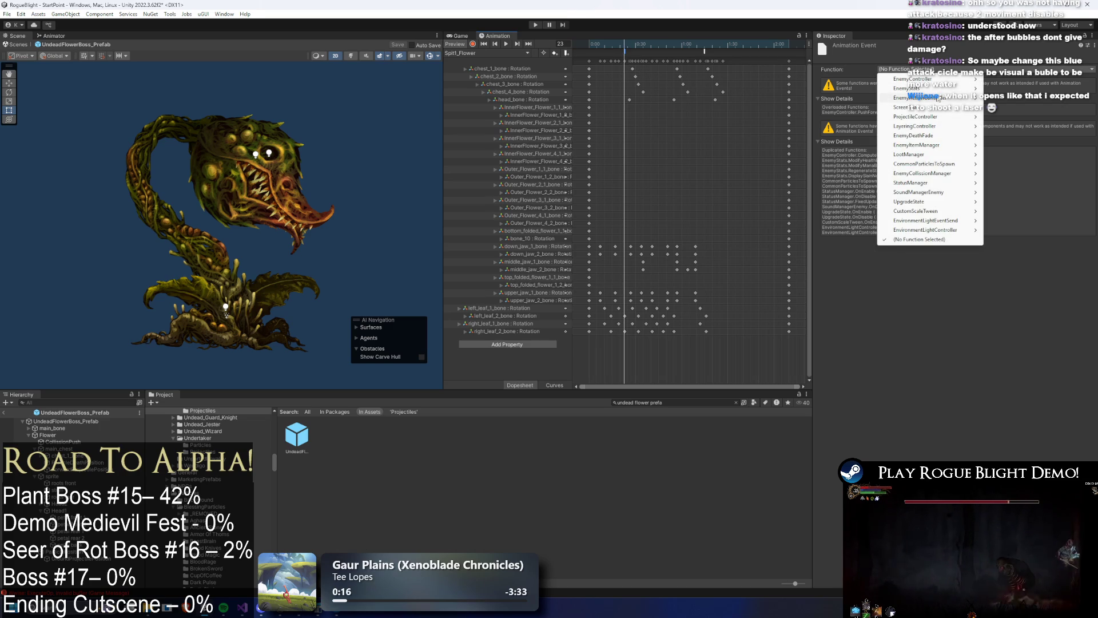
mouse_move(940, 99)
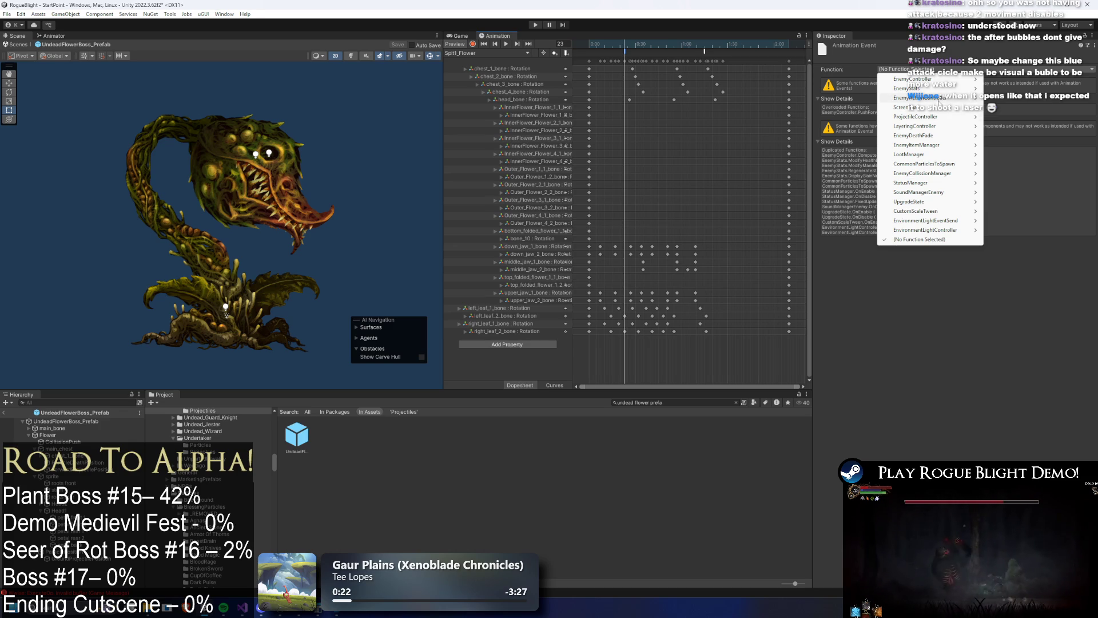
mouse_move(1009, 82)
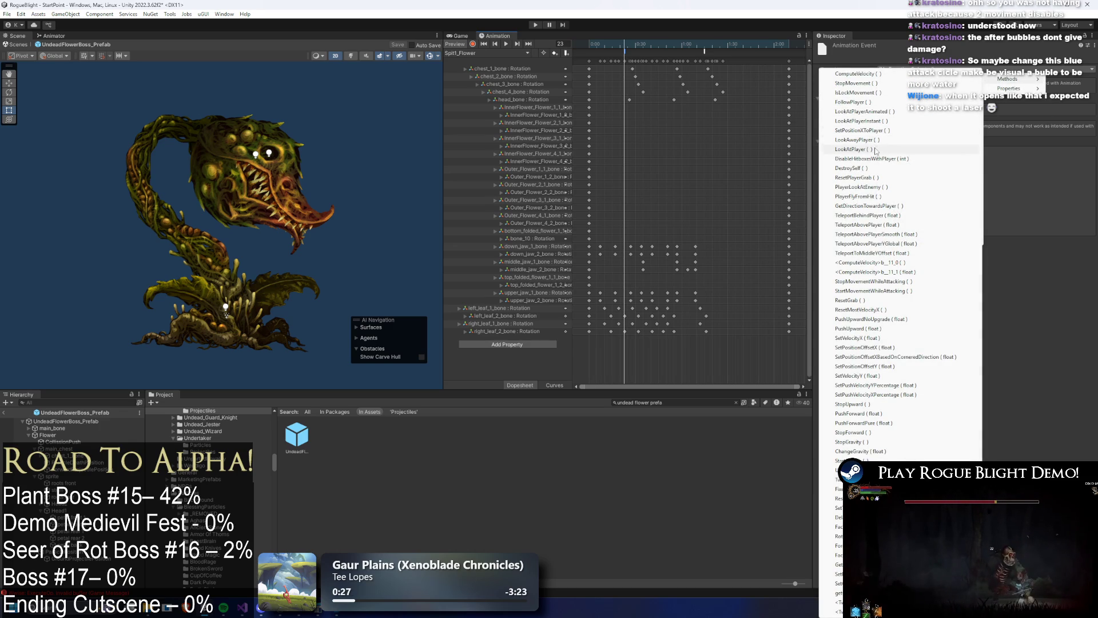
click(876, 150)
- Preview Cast1_Flower at frame 20 and scrub Cast2_Flower to around frame 84
click(491, 53)
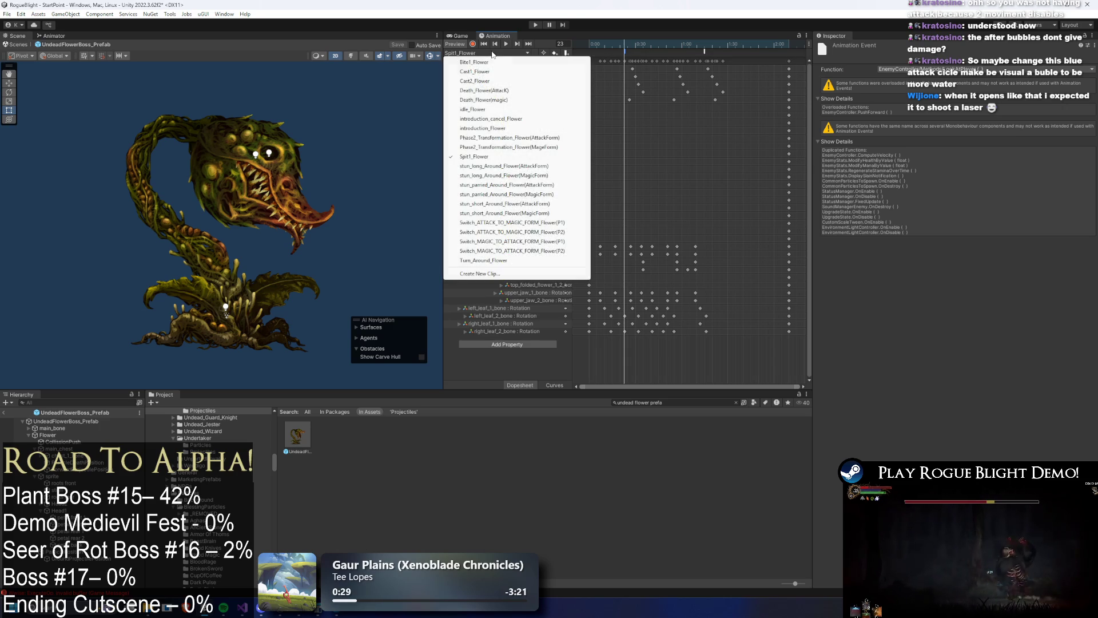
click(491, 71)
click(616, 45)
click(478, 53)
click(483, 79)
mouse_move(606, 43)
mouse_down()
mouse_move(705, 43)
mouse_move(663, 43)
mouse_move(679, 43)
mouse_up()
- Check Cast1_Flower frames 25–51 and Bite1_Flower at frame 18, then enter play mode
click(486, 53)
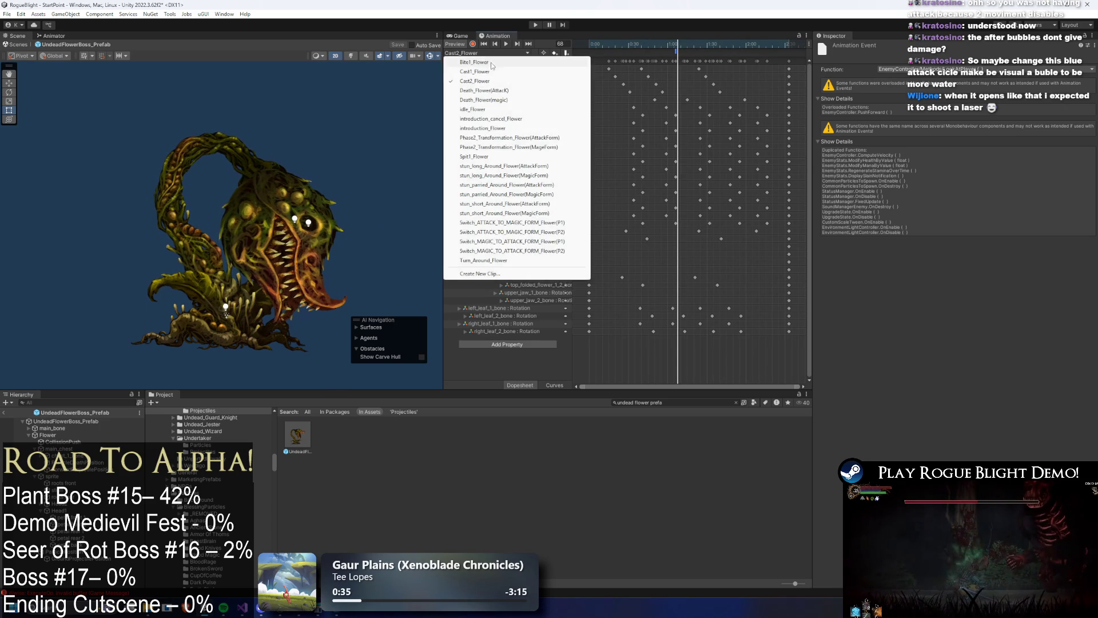
click(482, 71)
click(613, 44)
click(623, 45)
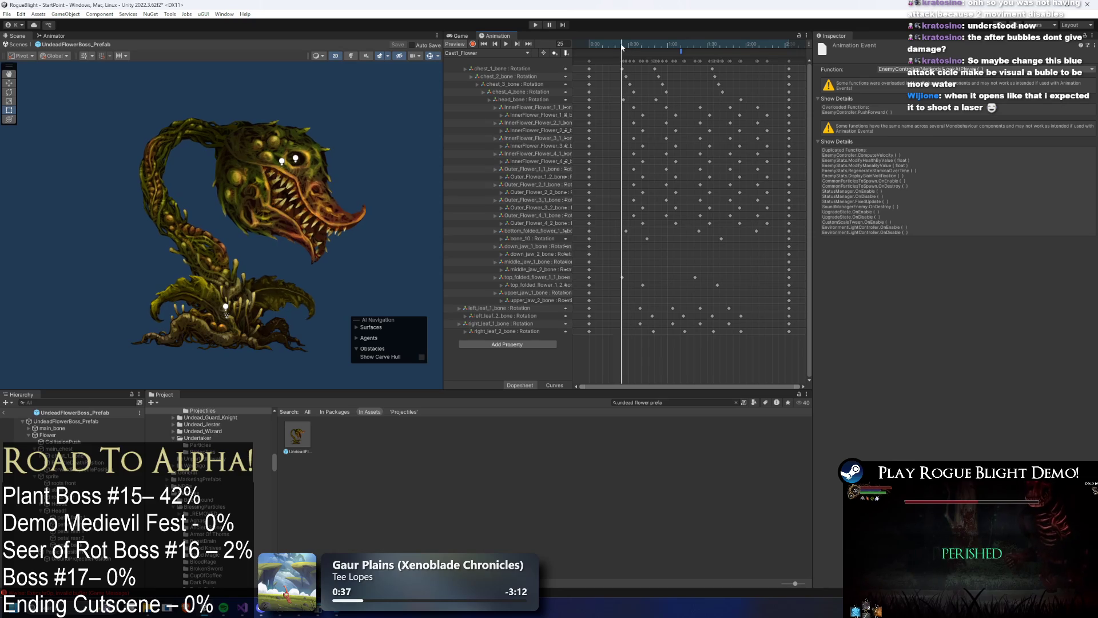
mouse_move(623, 44)
mouse_down()
mouse_move(602, 44)
mouse_move(656, 44)
mouse_up()
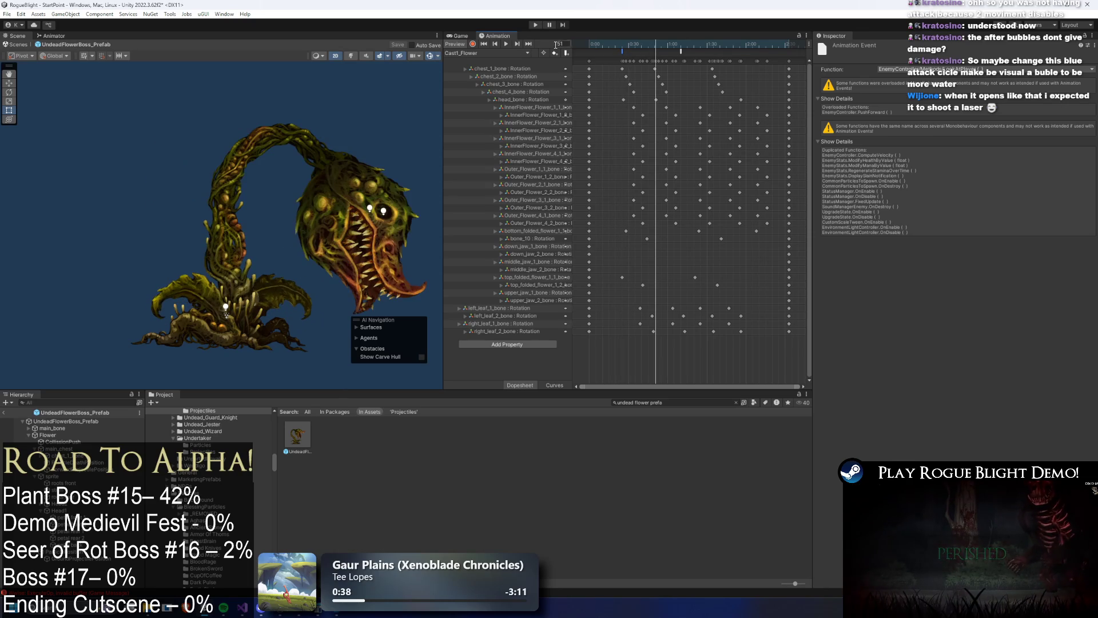
click(473, 53)
click(473, 61)
mouse_move(589, 44)
mouse_down()
mouse_move(690, 40)
mouse_move(590, 39)
mouse_move(625, 34)
mouse_move(608, 40)
mouse_move(618, 41)
mouse_up()
click(535, 25)
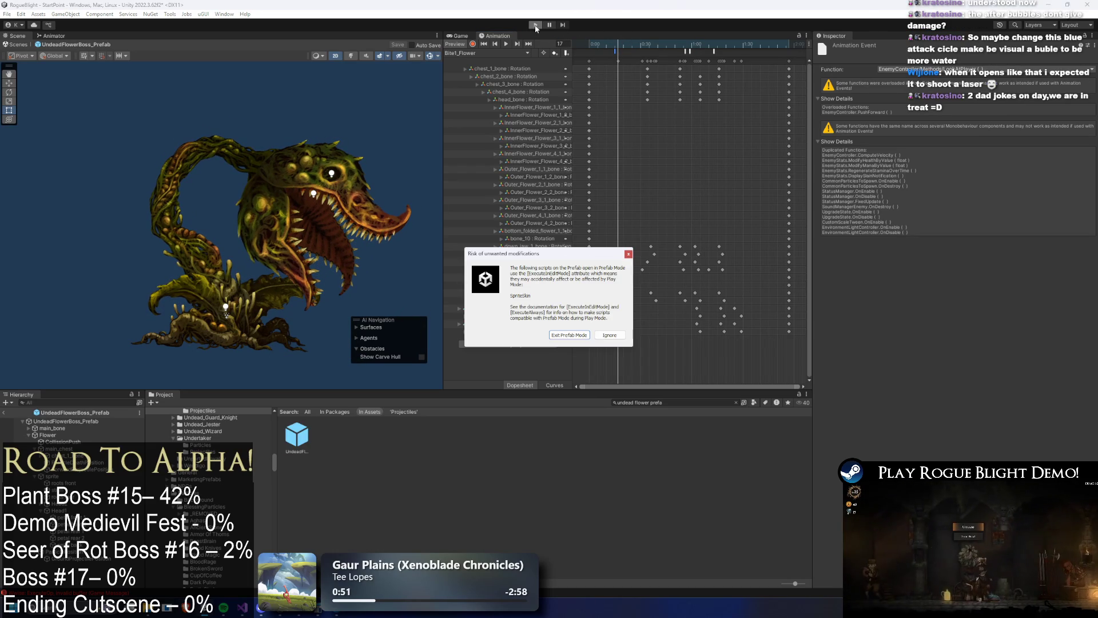
- Dismiss the prefab-mode warning, start a game from the title menu and load a save slot
key(Return)
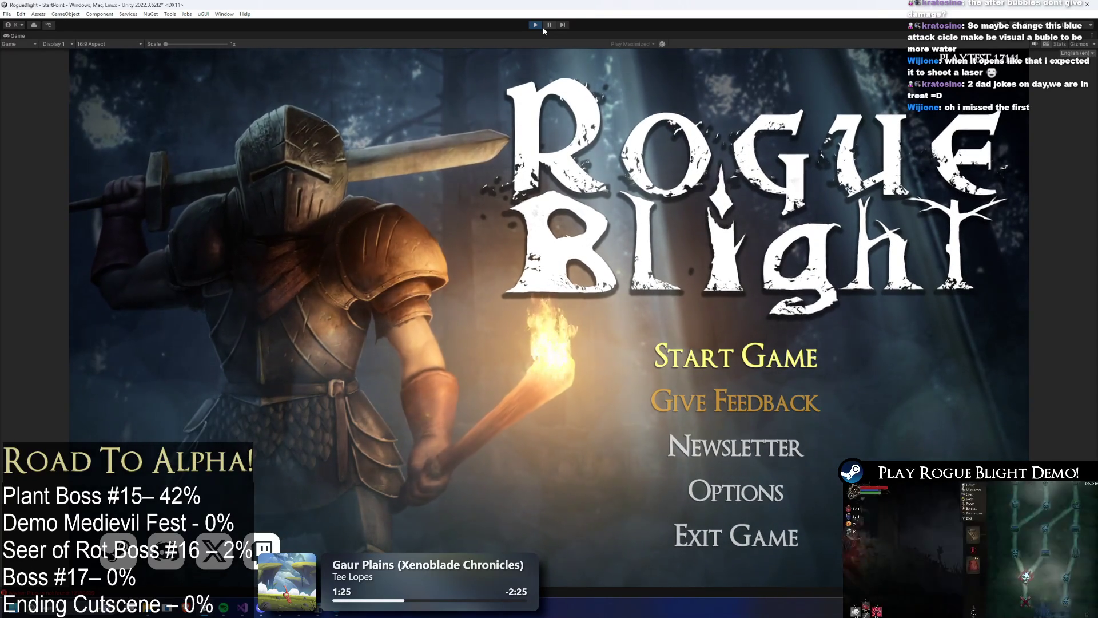
click(738, 355)
click(853, 302)
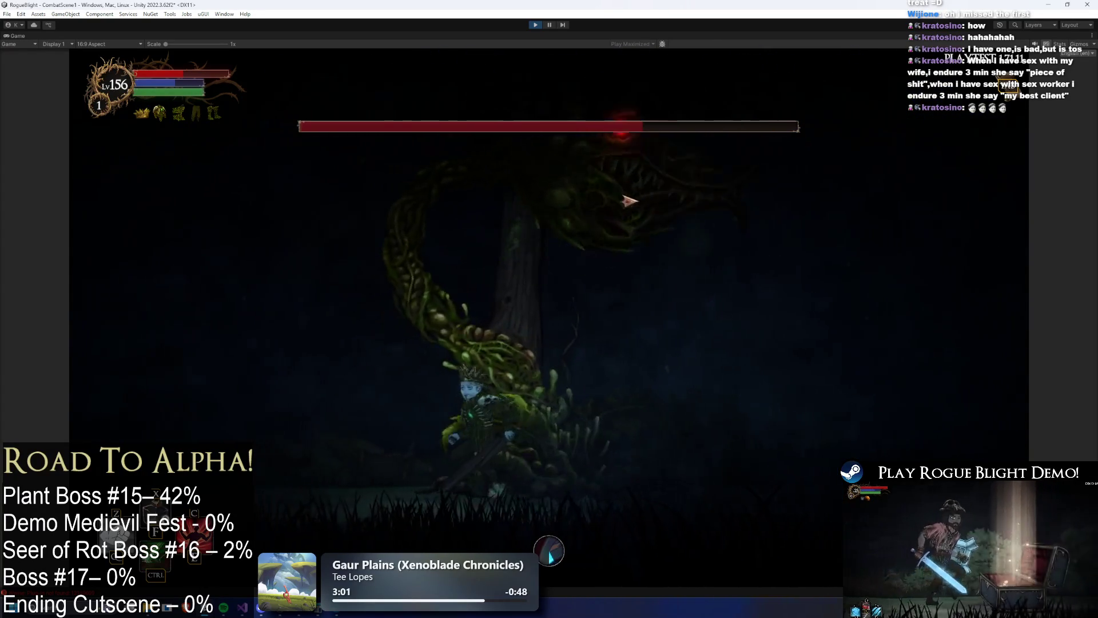
- Stop play mode once the plant boss playtest is done
click(549, 25)
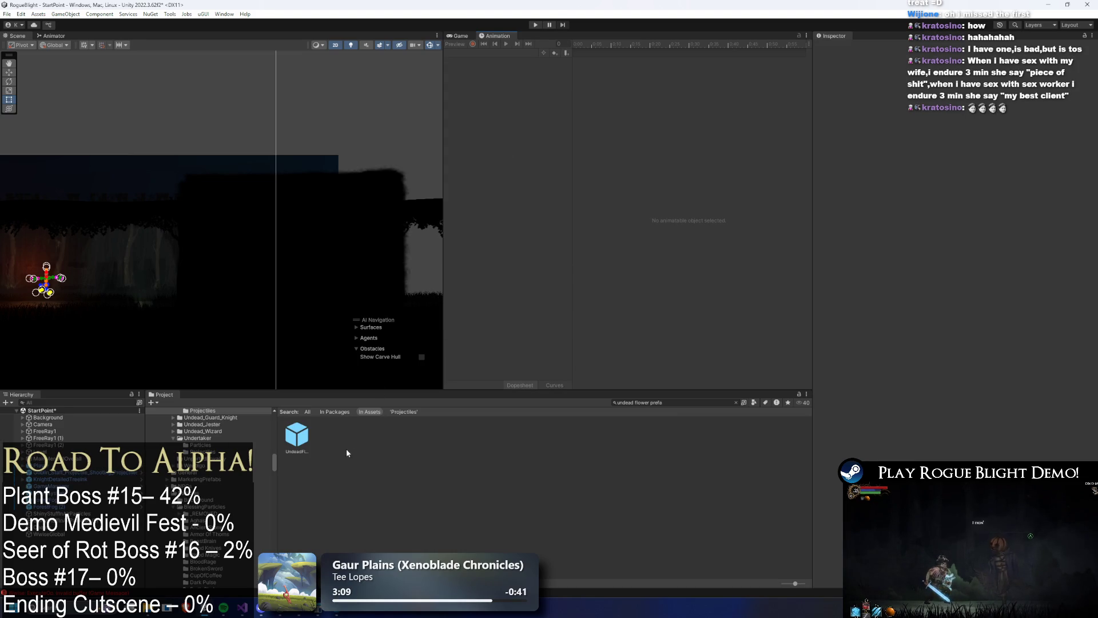
- Open UndeadFlowerBoss_Prefab and scrub through the Cast1_Flower clip
double_click(309, 436)
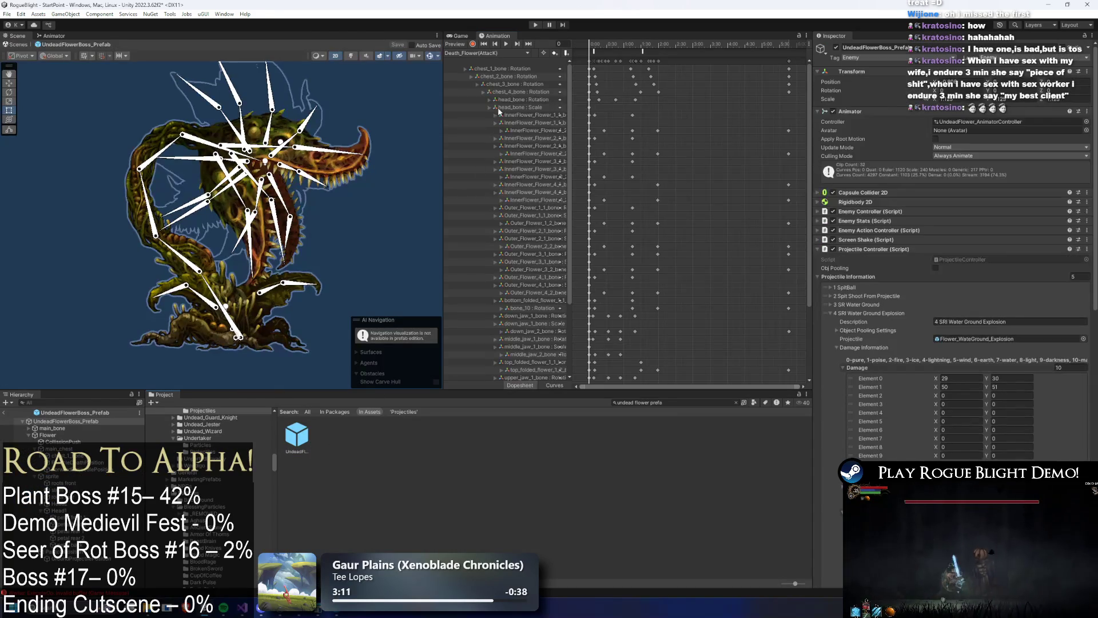
click(481, 53)
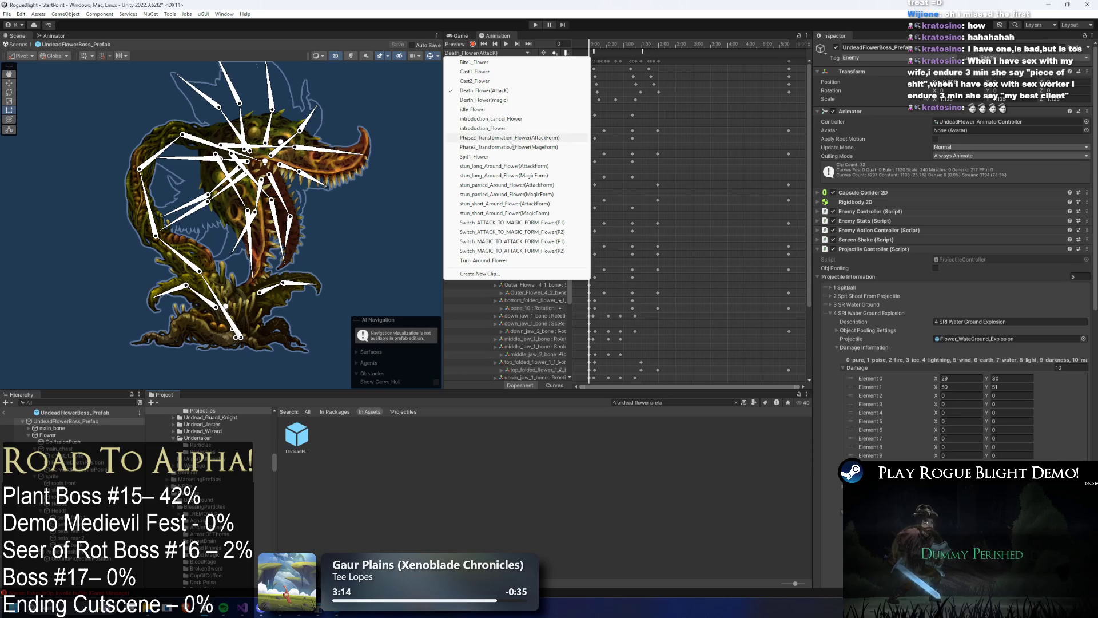
click(501, 80)
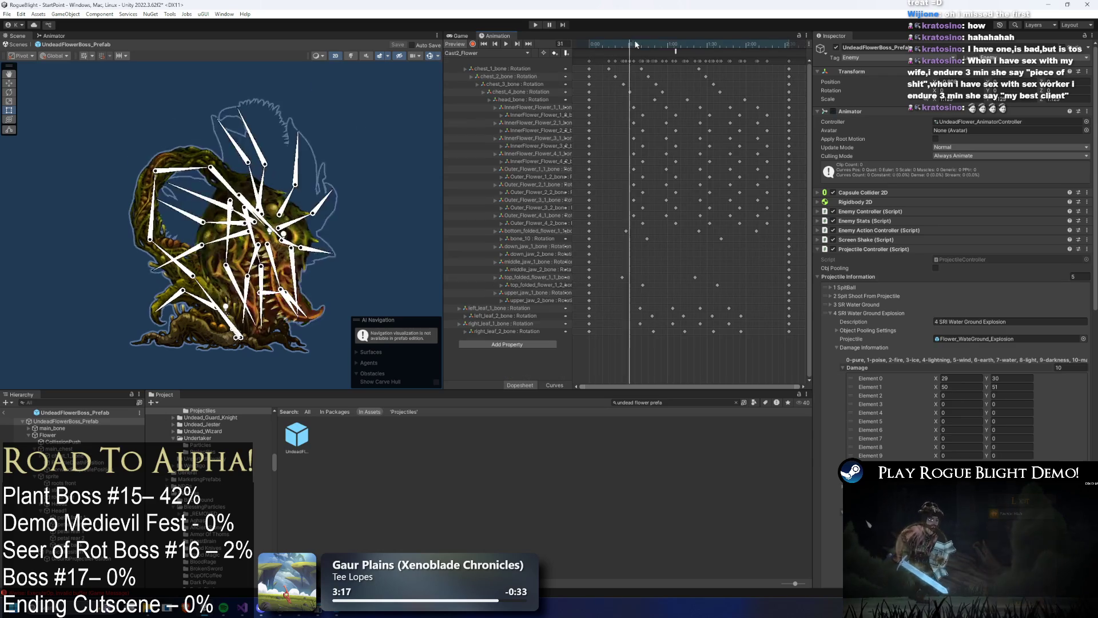
click(512, 53)
click(506, 72)
mouse_move(638, 42)
mouse_down()
mouse_move(675, 43)
mouse_move(615, 43)
mouse_move(648, 44)
mouse_up()
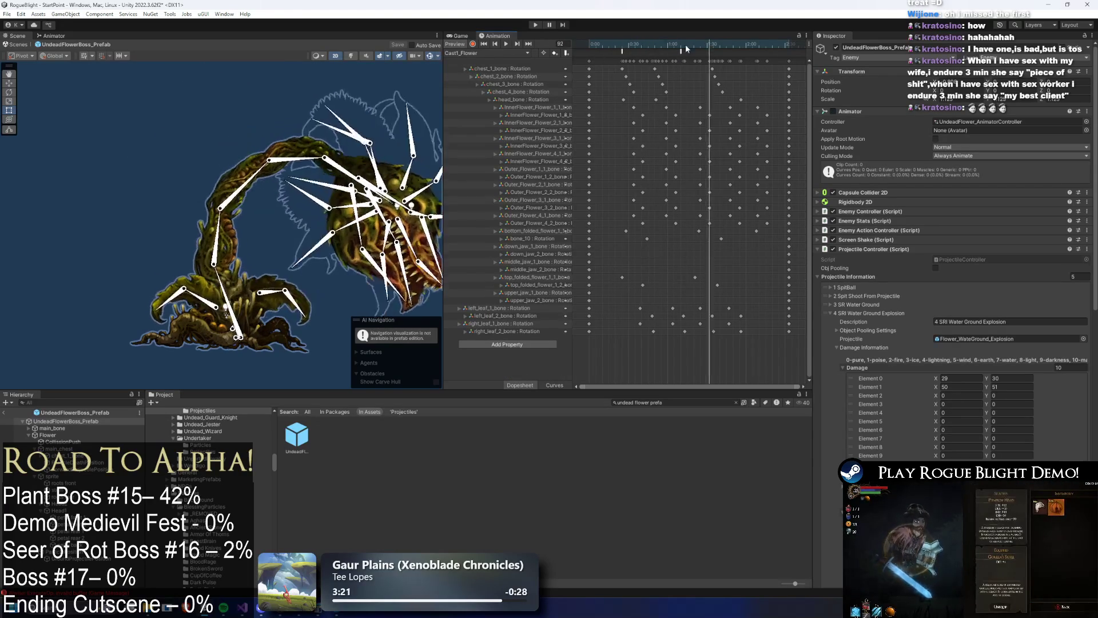
- Inspect Cast1_Flower's LookAtPlayer event at frame 31 and Cast2_Flower at frame 32
click(514, 53)
click(536, 69)
click(629, 43)
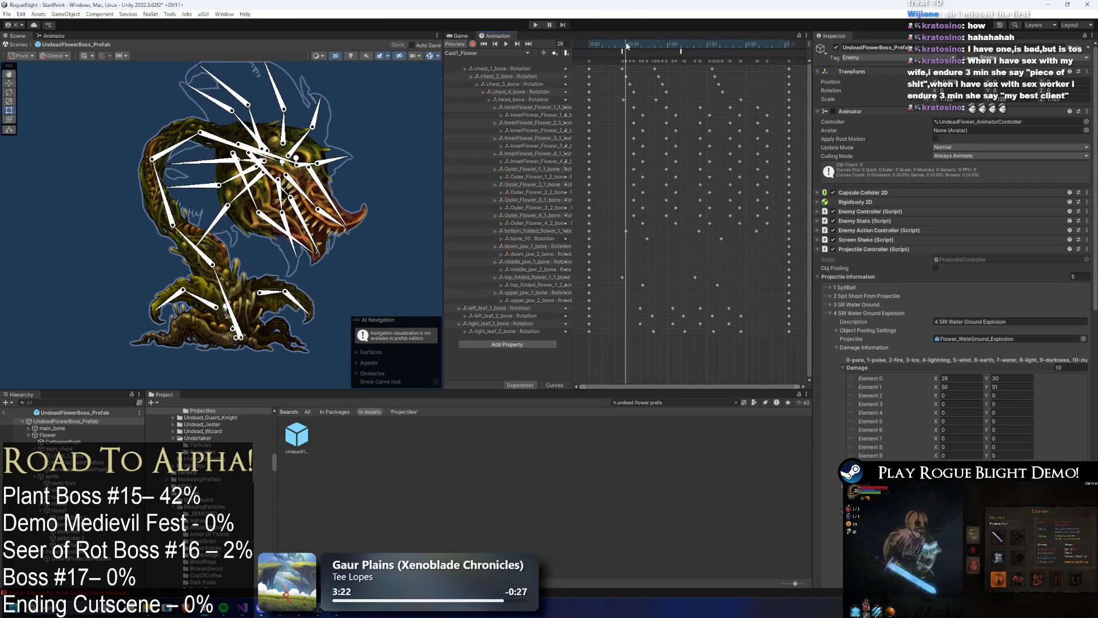
click(623, 52)
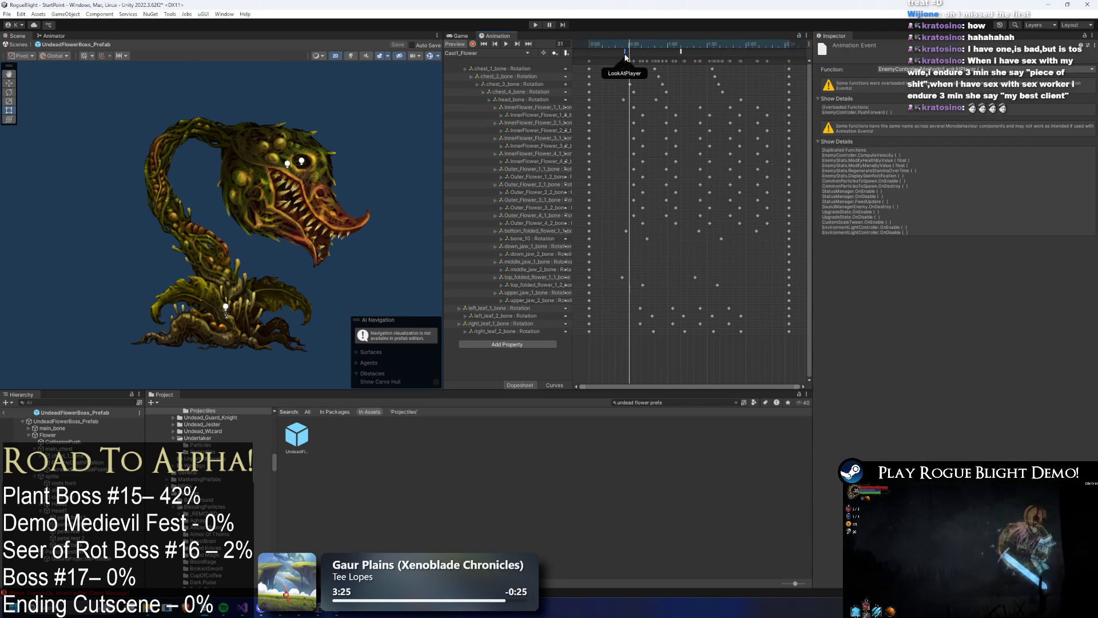
click(534, 54)
click(515, 79)
drag(609, 43, 633, 48)
- Review Bite1_Flower at frame 14 and scrub Spit1_Flower forward from frame 11
click(514, 54)
click(503, 62)
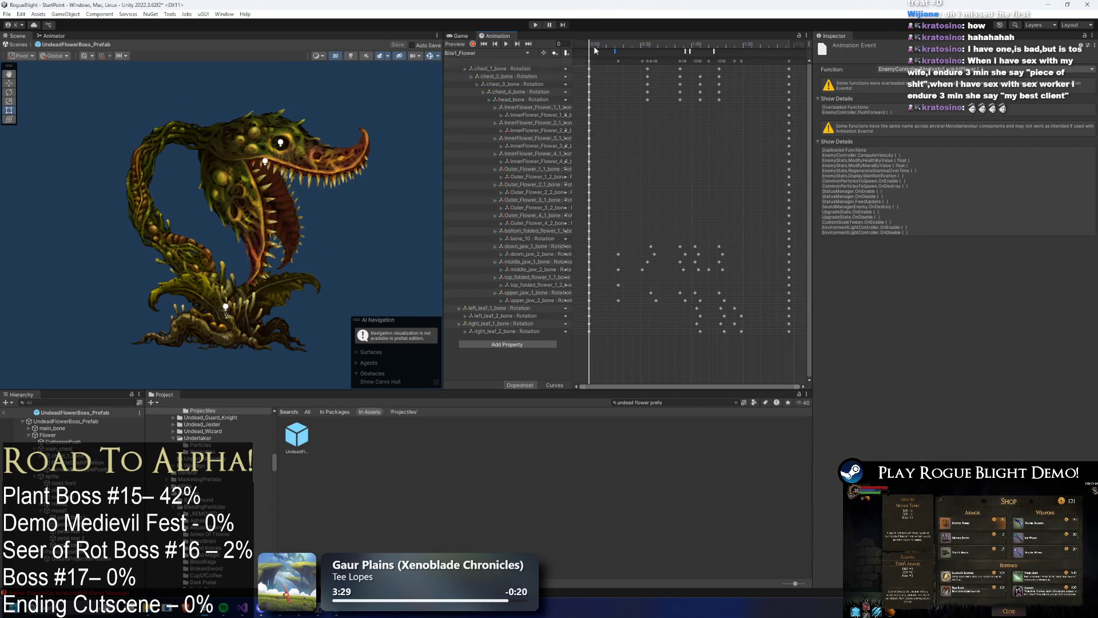
click(614, 47)
click(505, 54)
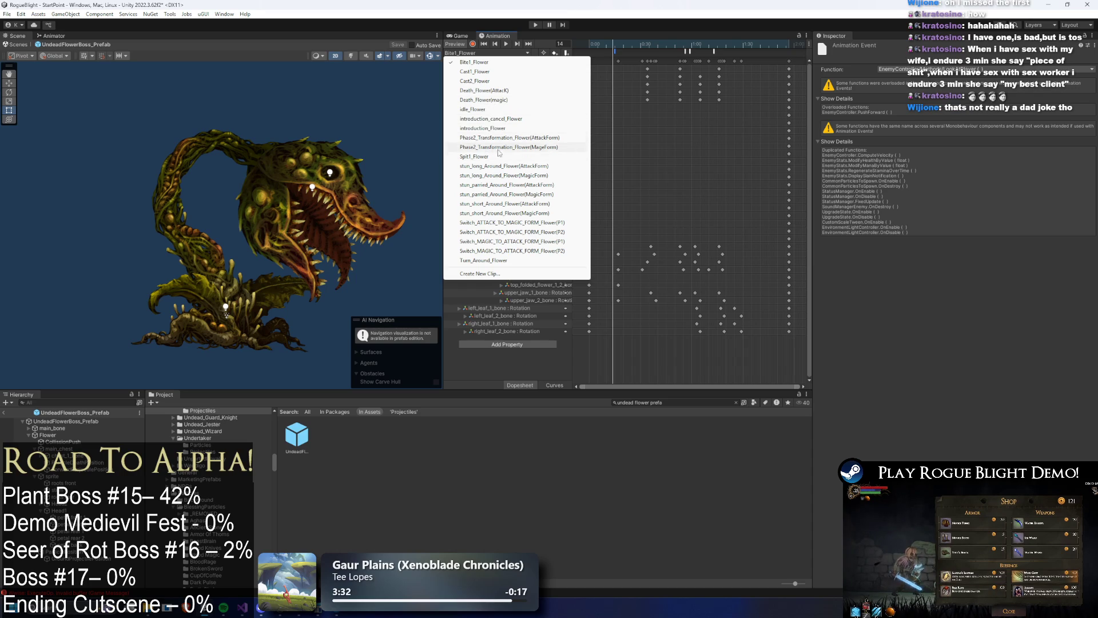
click(480, 156)
click(607, 47)
drag(621, 50, 639, 43)
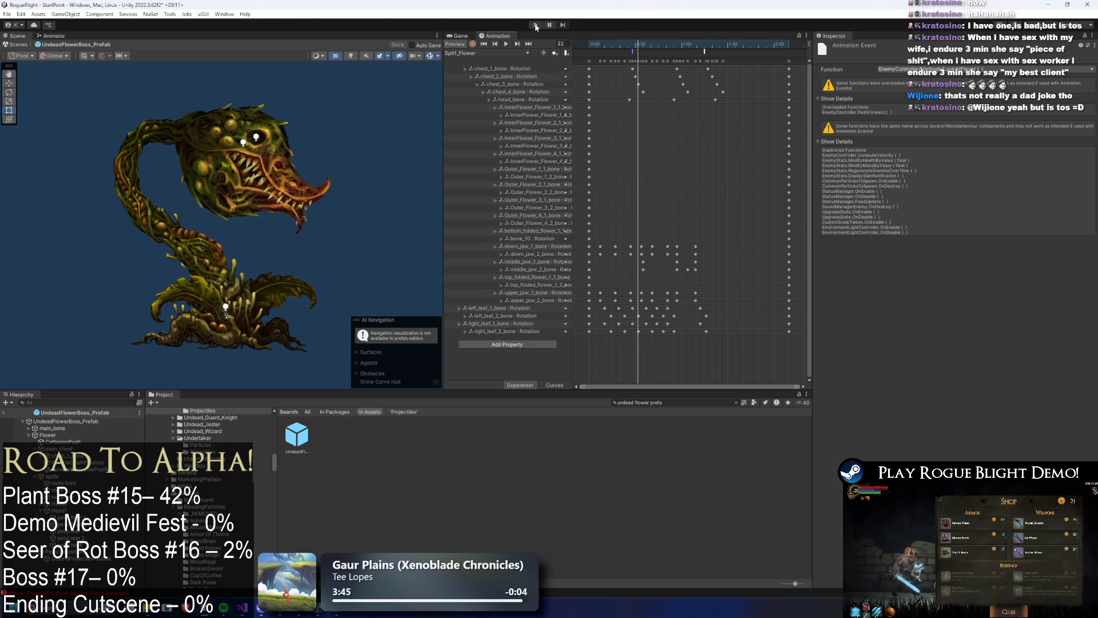
- Save with Ctrl+S, enter play mode past the prefab warning, and start a new game
key(ctrl+s)
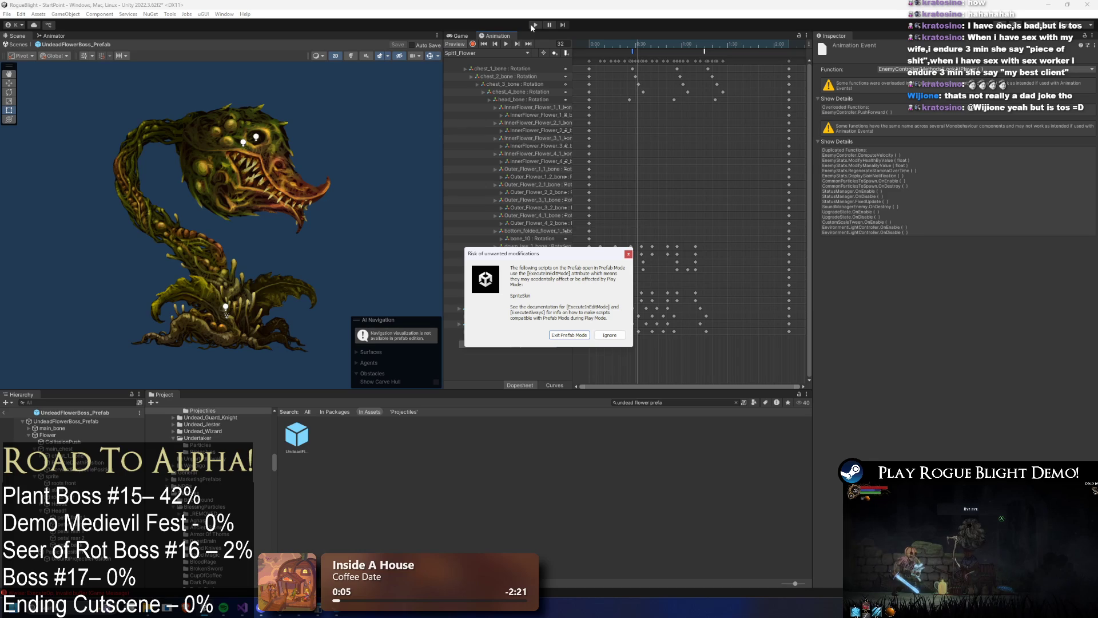
key(Escape)
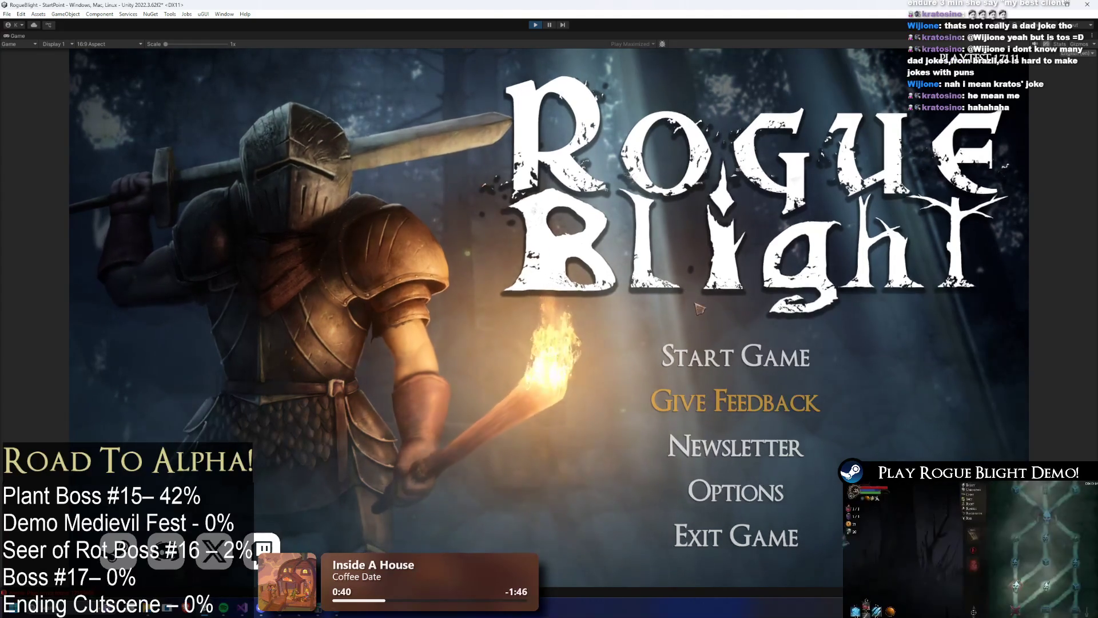
click(737, 357)
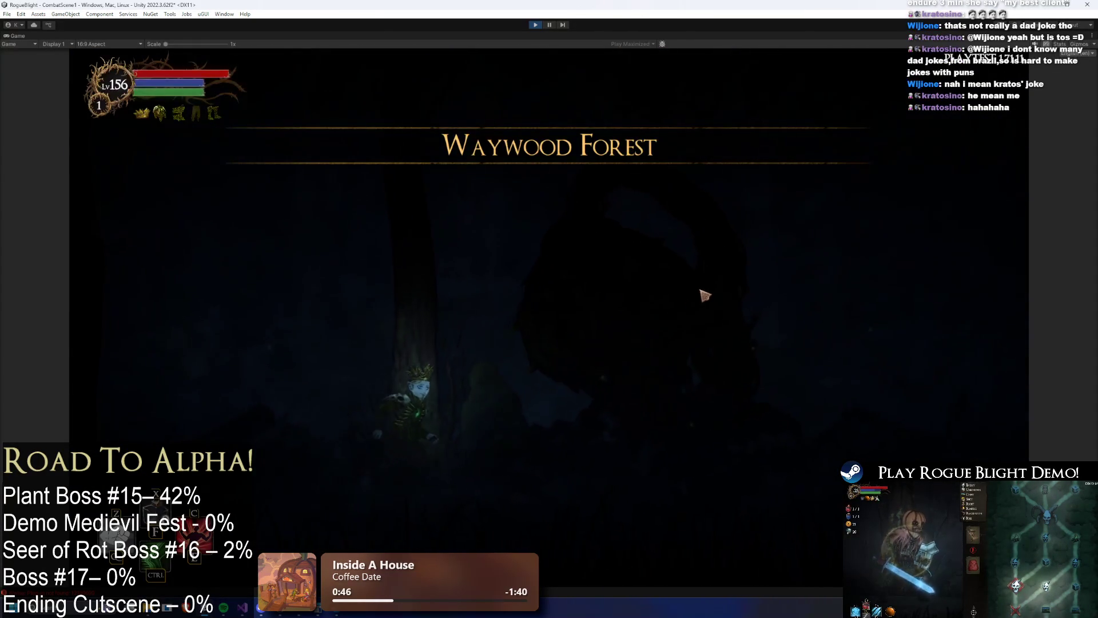
- Fight the flower boss, moving left and right to dodge bubble attacks while striking it repeatedly
click(728, 311)
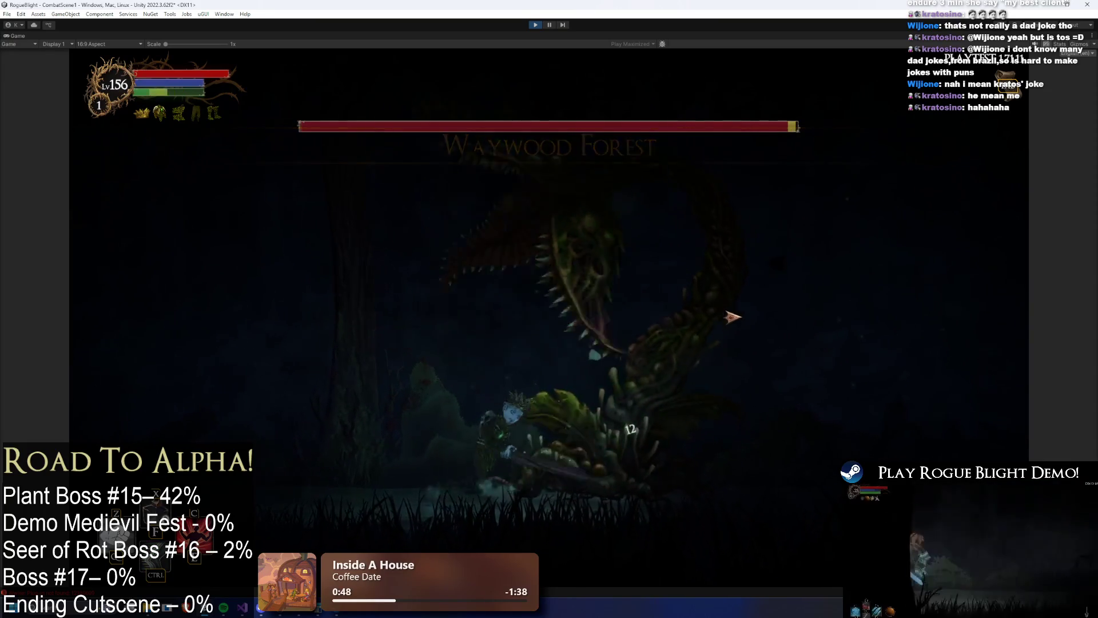
key(d)
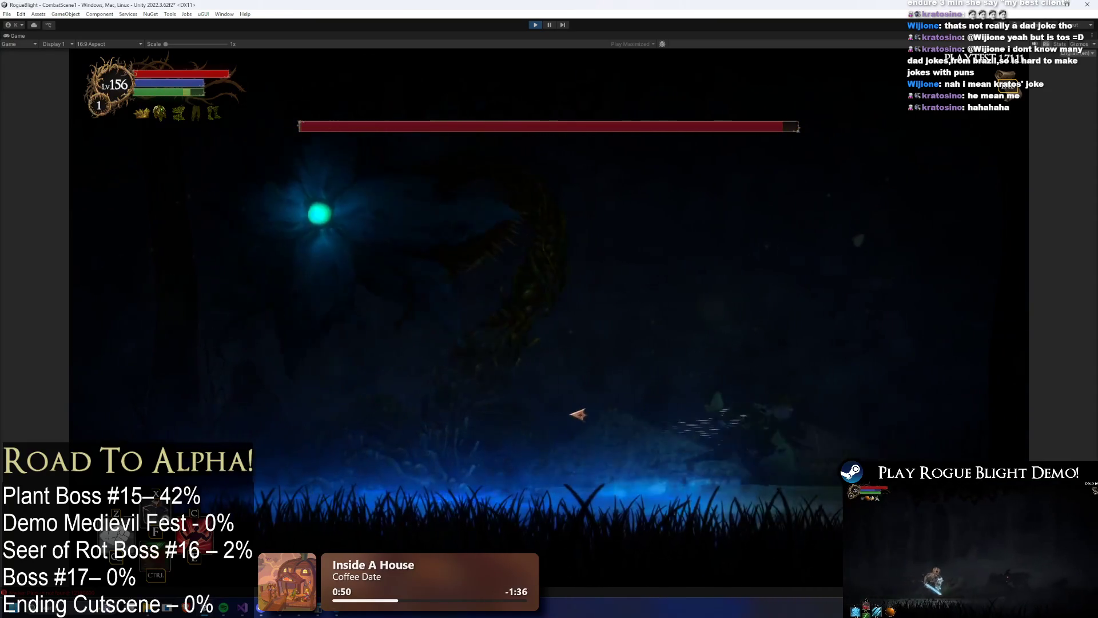
key(a)
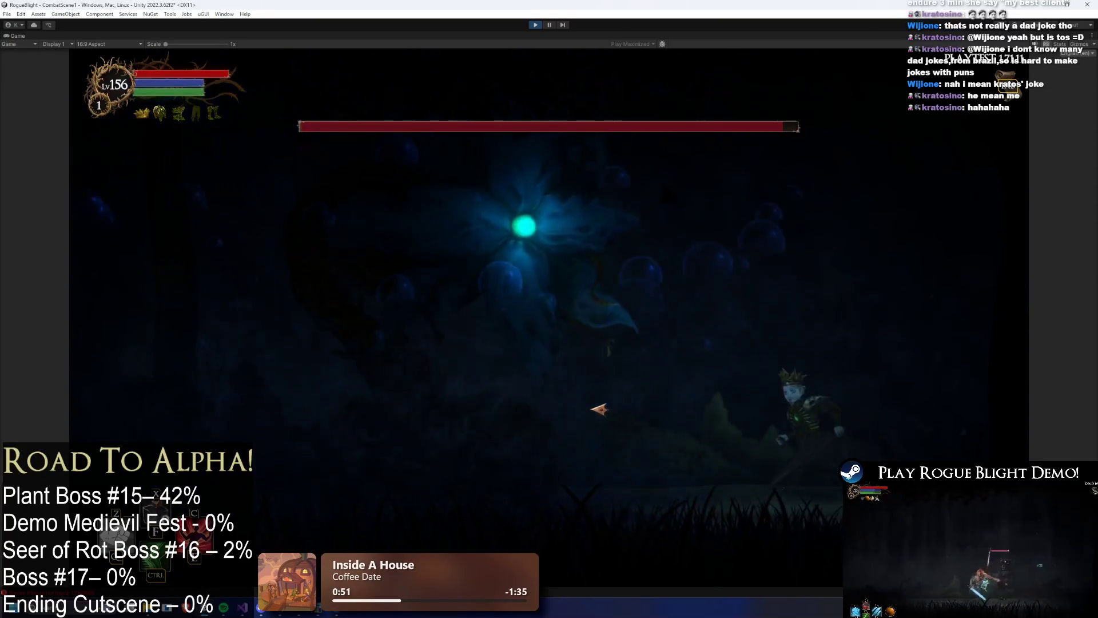
key(a)
click(833, 395)
key(a)
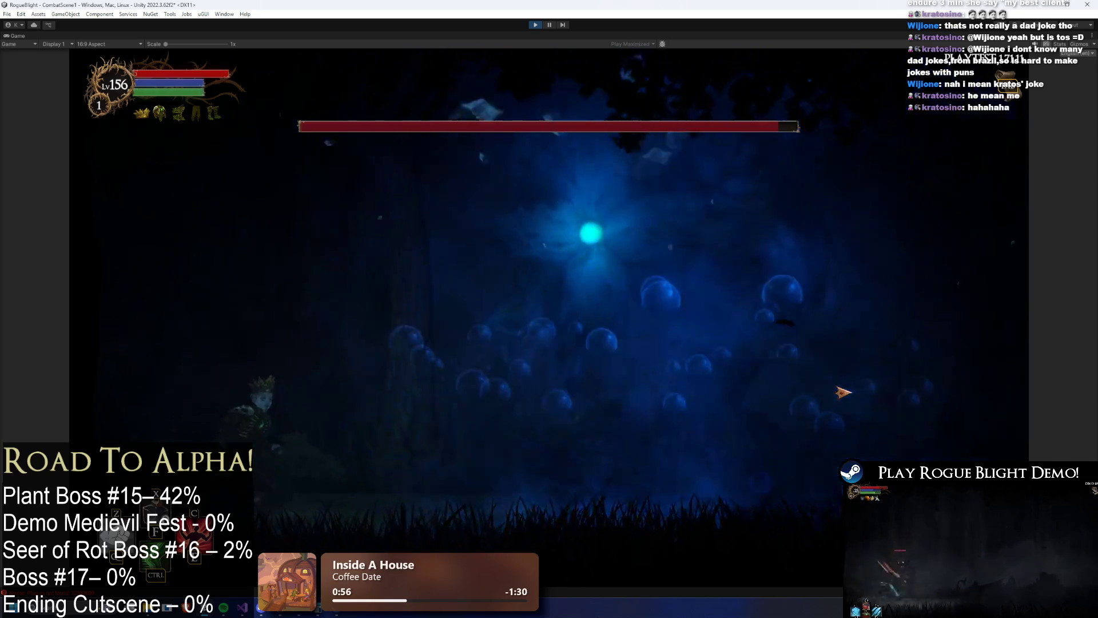
key(d)
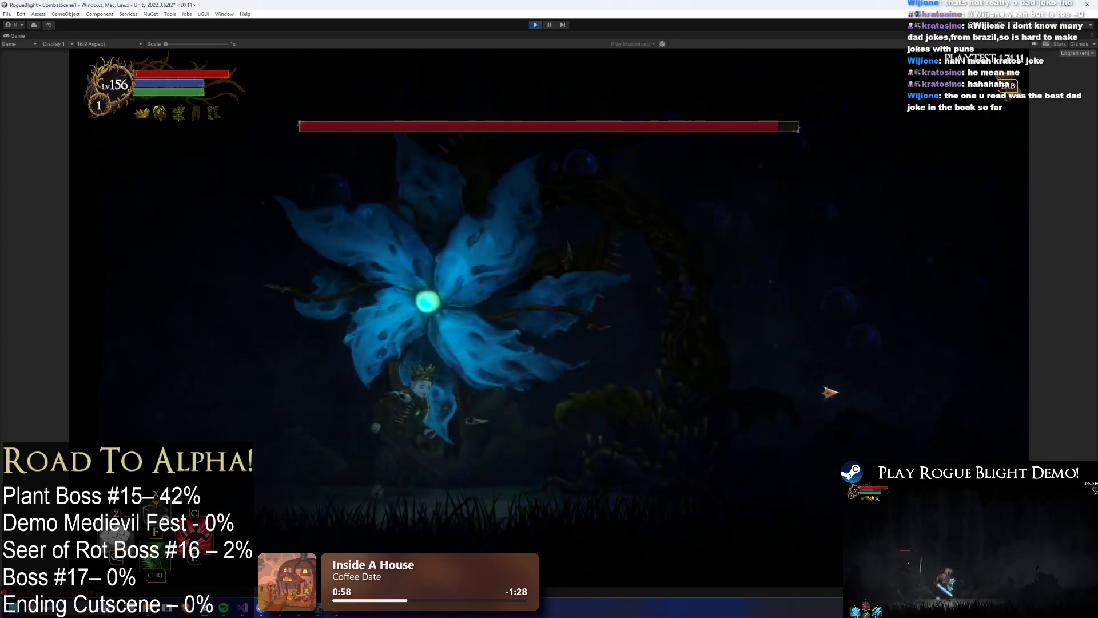
click(513, 359)
click(520, 357)
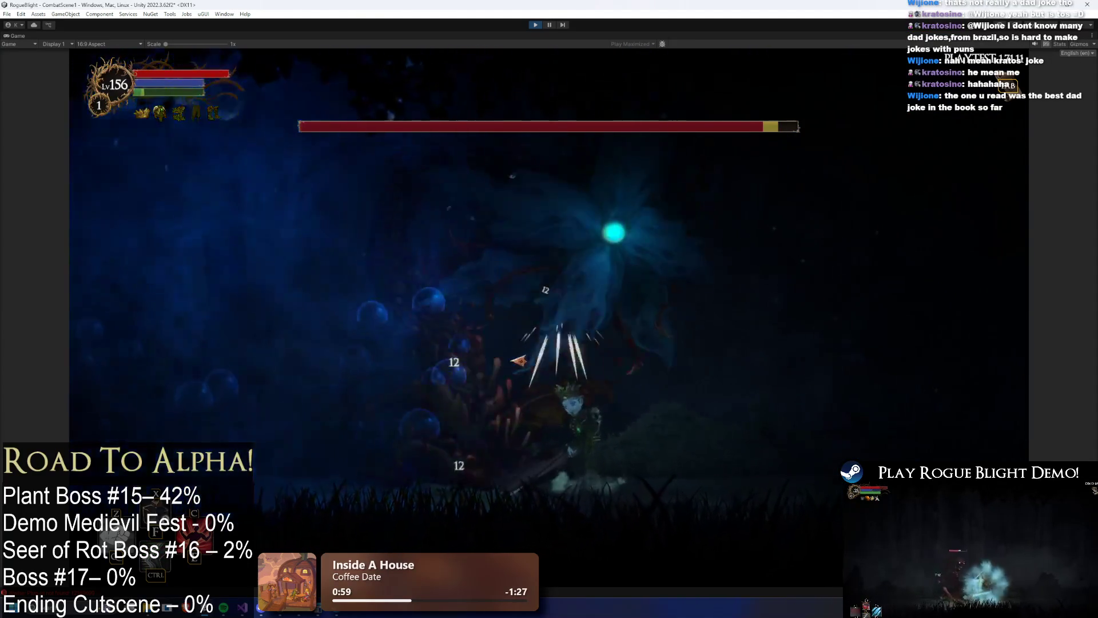
key(a)
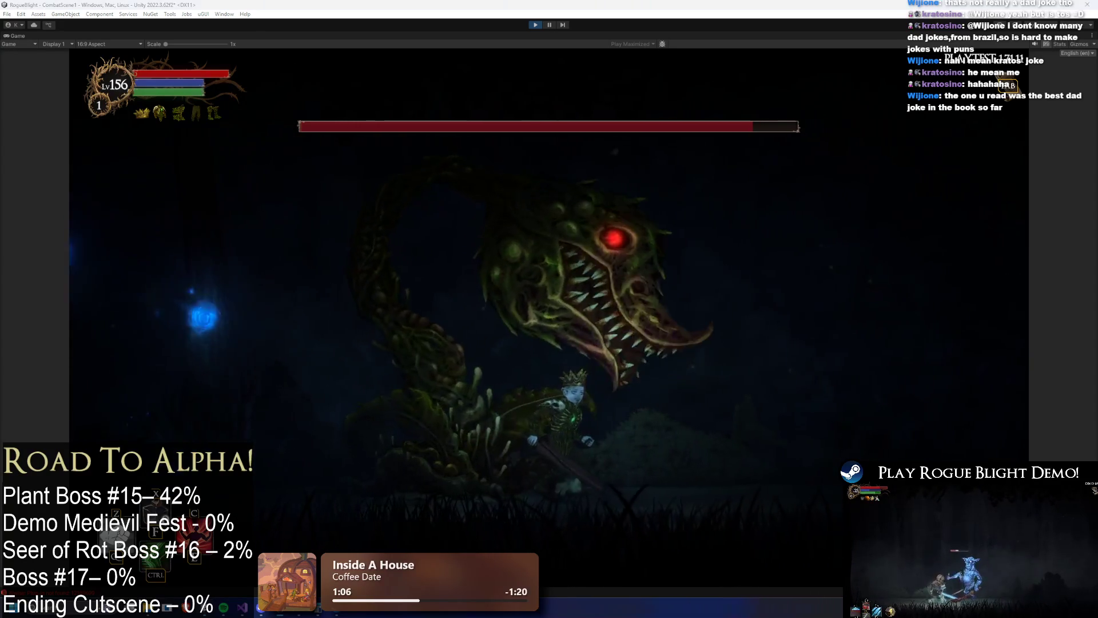
key(d)
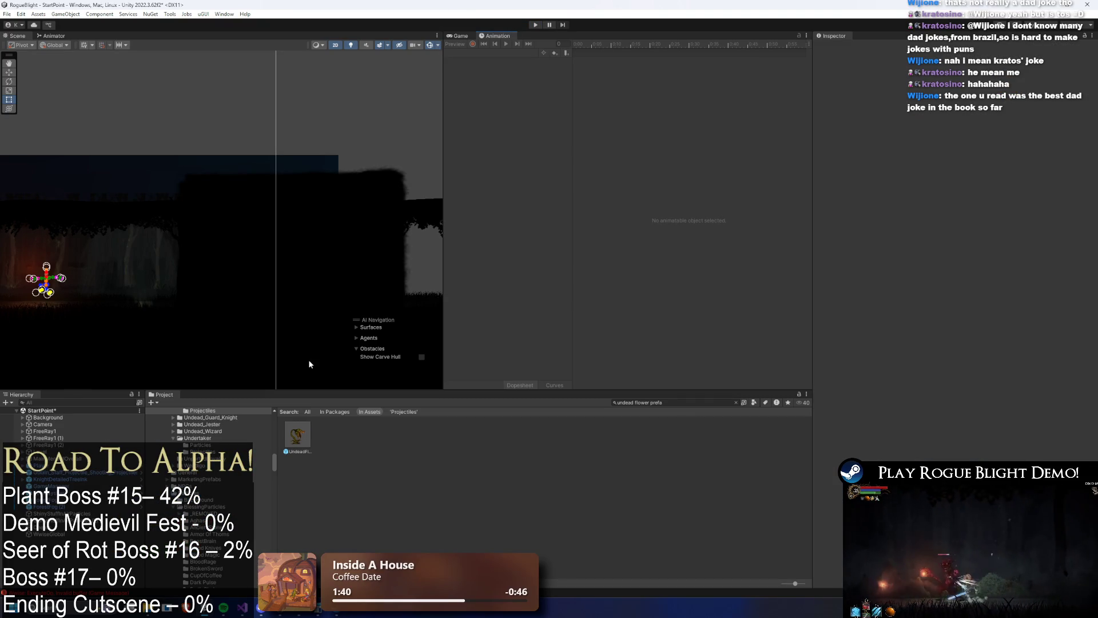
- Reopen UndeadFlowerBoss_Prefab and scrub through the Bite1_Flower clip
double_click(303, 426)
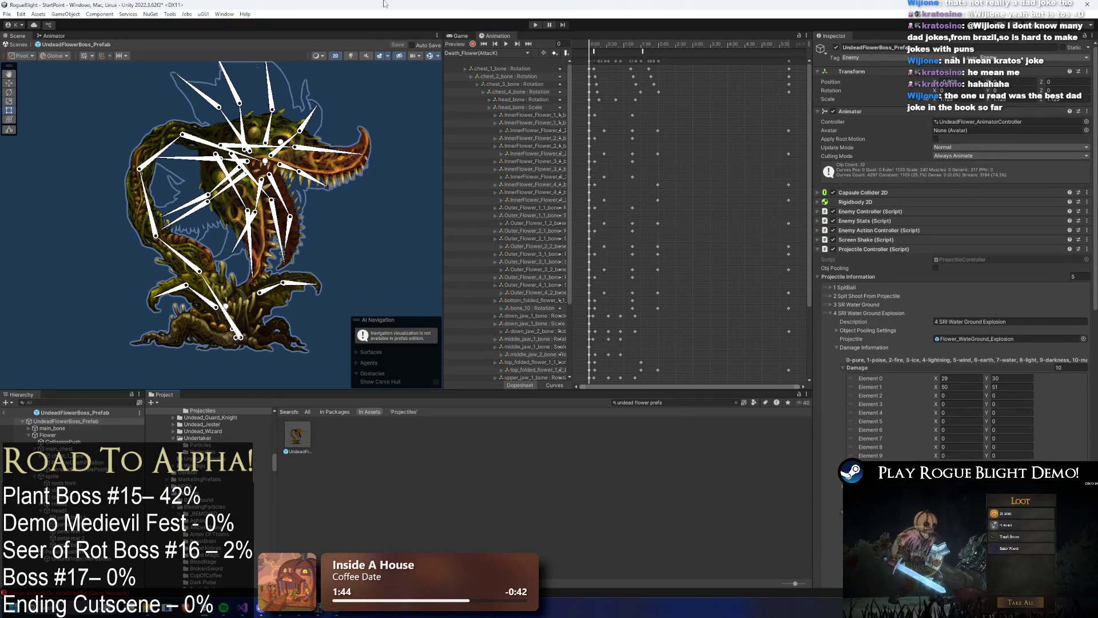
click(475, 53)
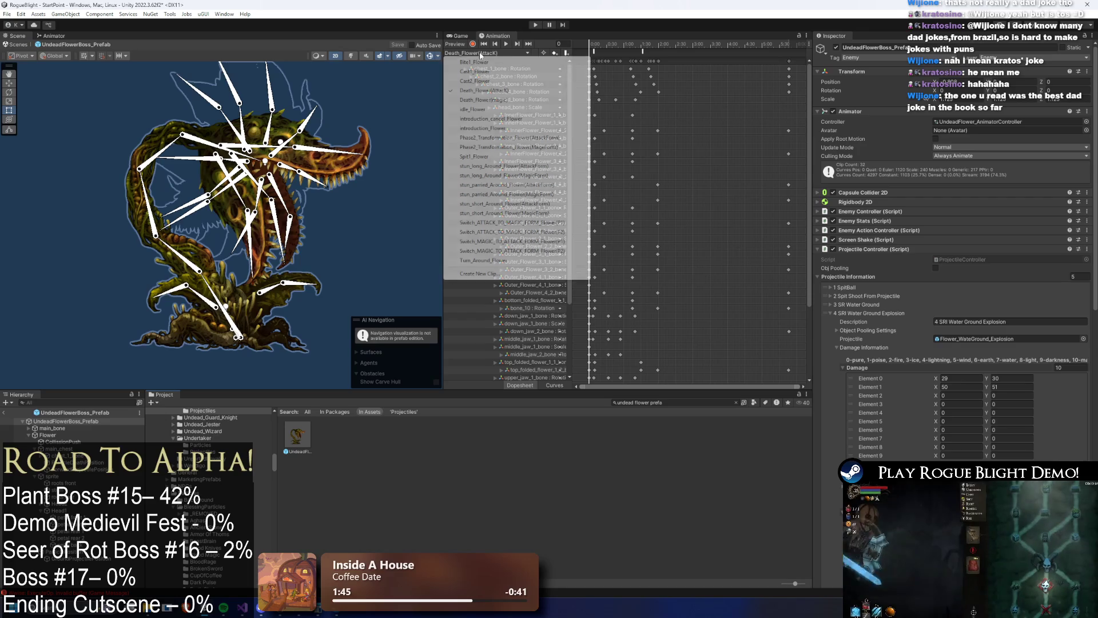
click(483, 62)
click(459, 36)
click(481, 38)
mouse_move(589, 44)
mouse_down()
mouse_move(736, 45)
mouse_move(615, 38)
mouse_move(697, 40)
mouse_move(646, 40)
mouse_move(673, 40)
mouse_up()
- Inspect Bite1_Flower frames 49, 97 and 61 and its event, then bring up Visual Studio's TODO notes
click(313, 205)
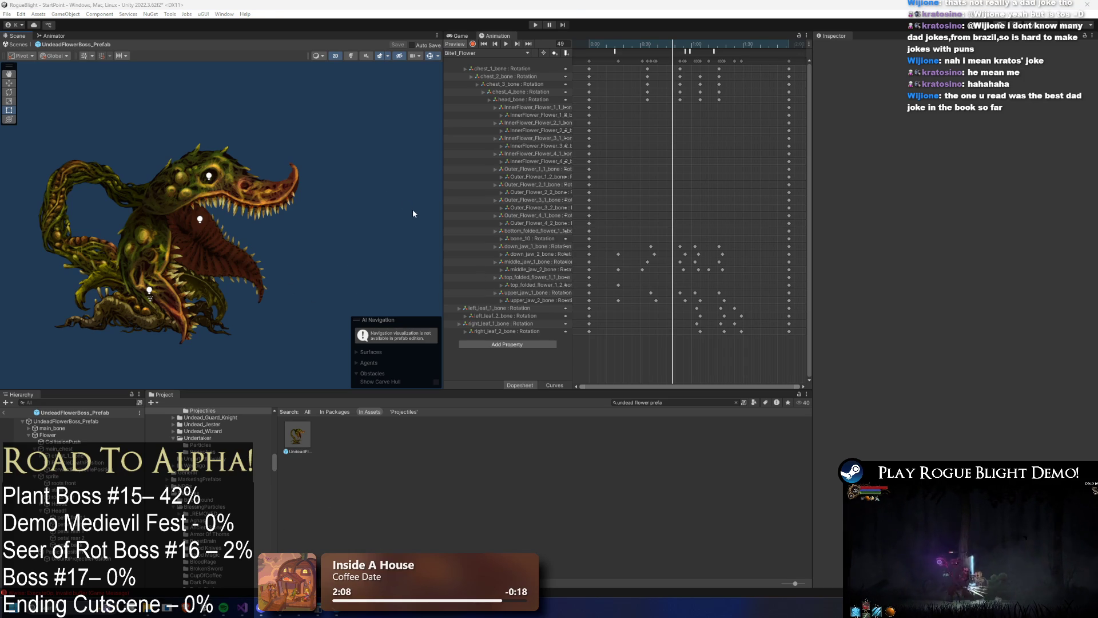
click(614, 51)
mouse_move(606, 42)
mouse_down()
mouse_move(801, 38)
mouse_move(611, 24)
mouse_move(693, 31)
mouse_up()
click(486, 53)
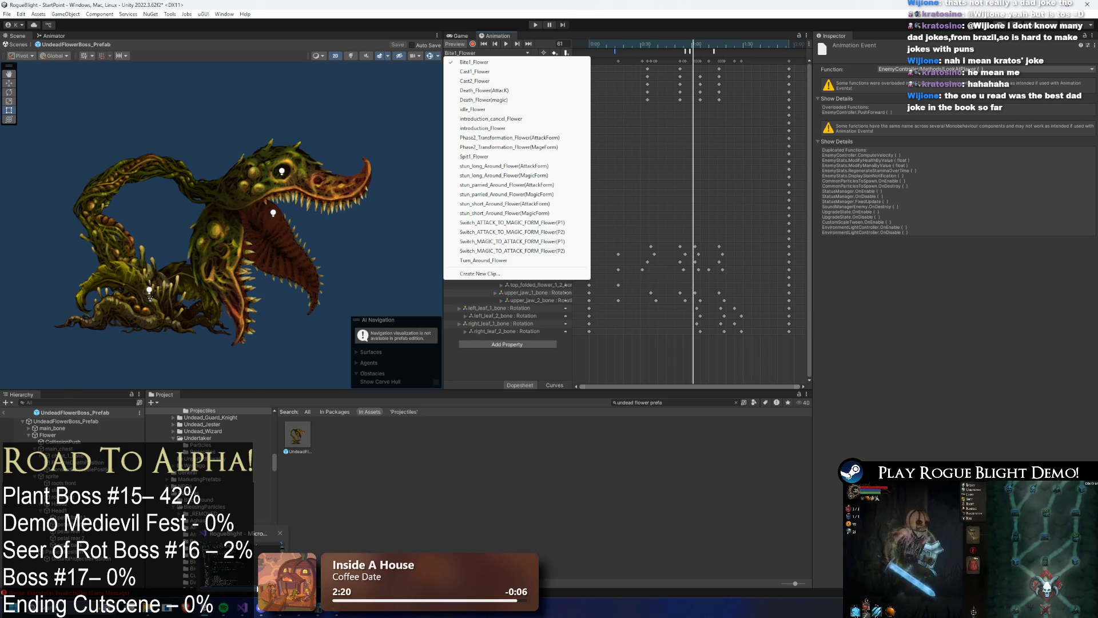
click(243, 607)
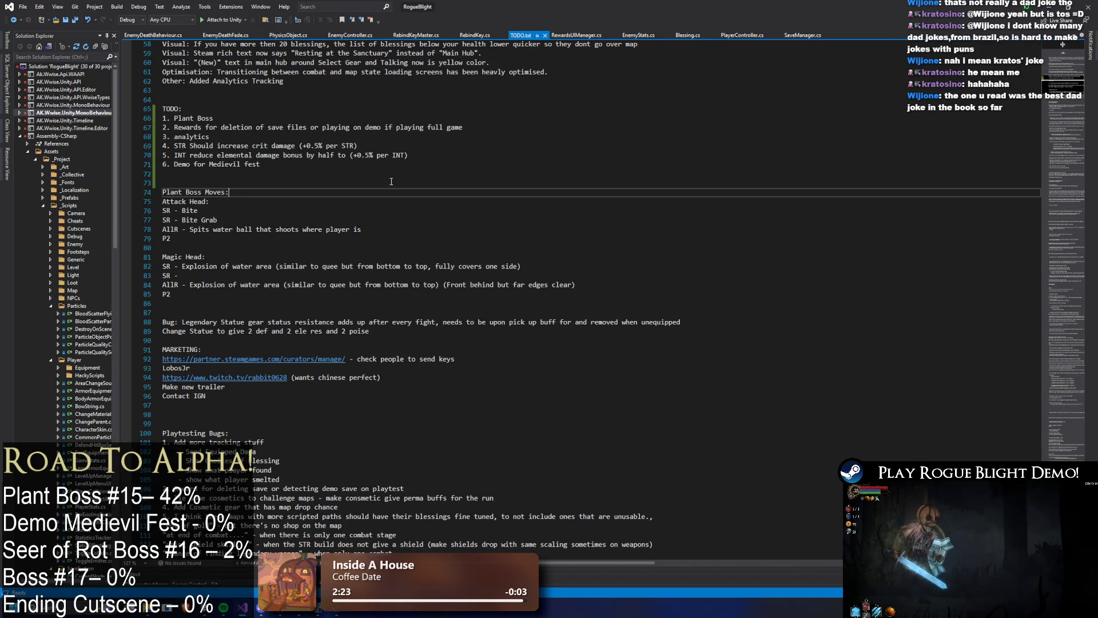
- Launch Chrome through Windows search by typing 'chrome'
key(super)
text(chrome)
key(Return)
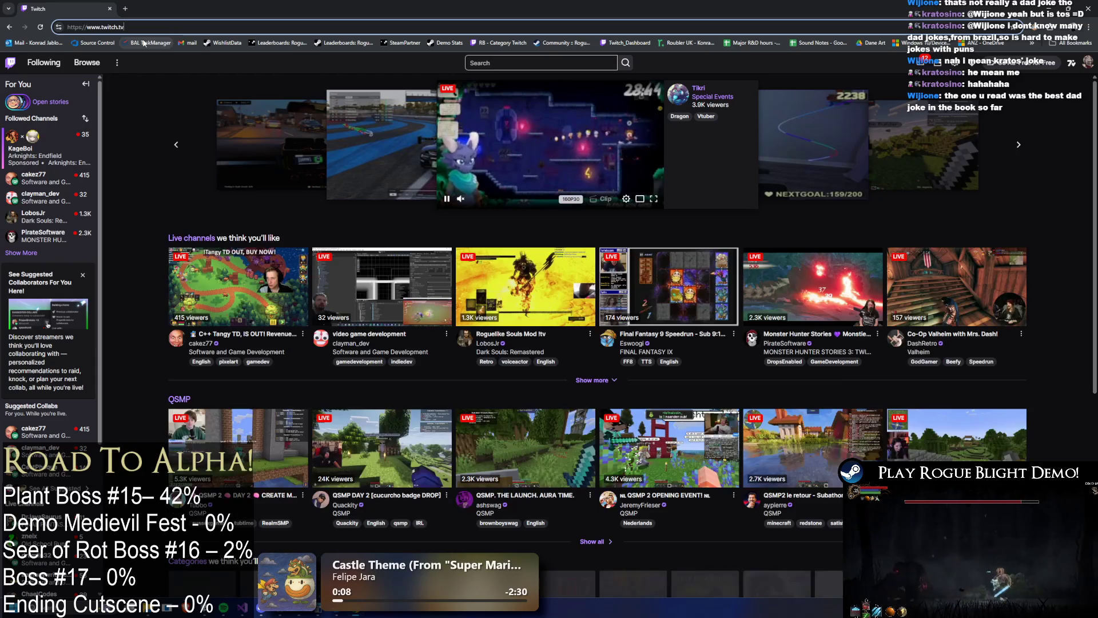
- Load the streamer's own Twitch channel page, then open a followed game-development channel's live stream
text(twitch.tv/coderadgames)
key(Return)
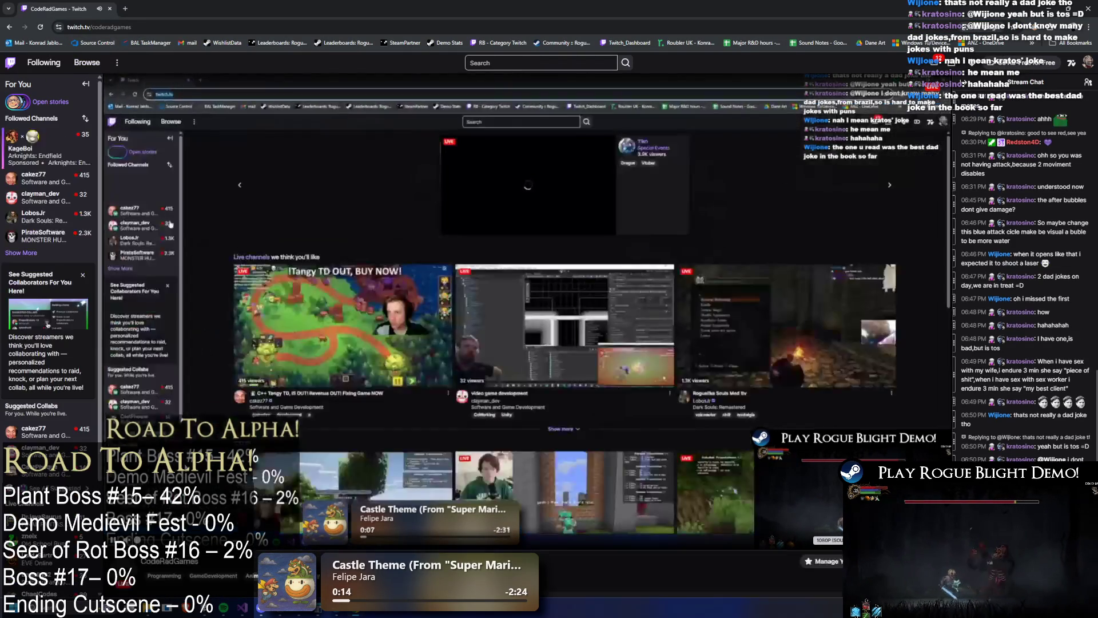
click(40, 196)
click(146, 27)
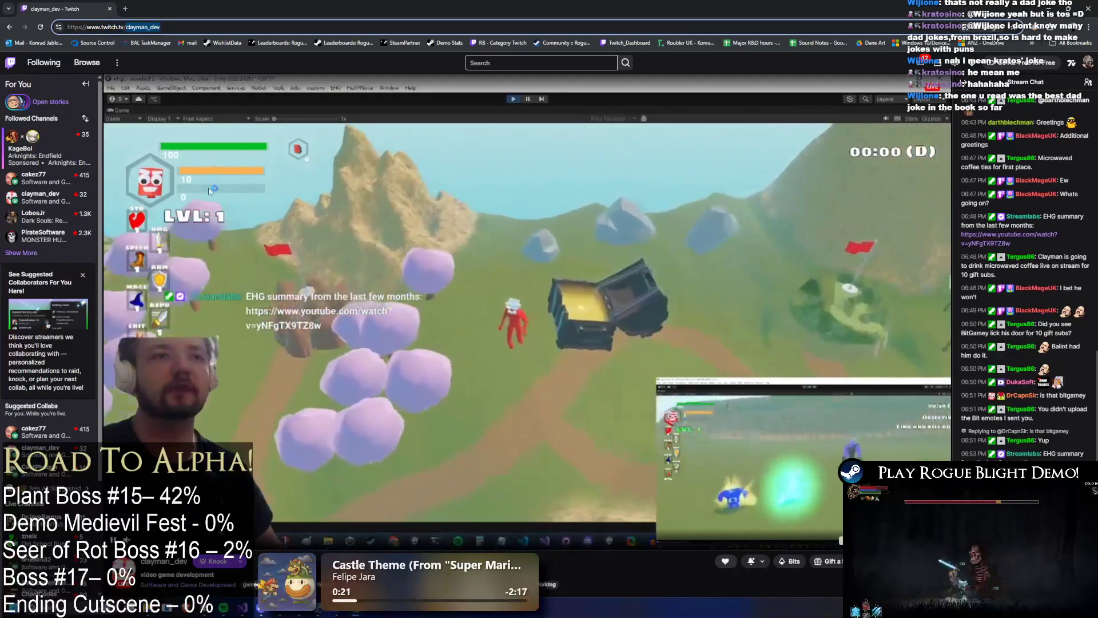